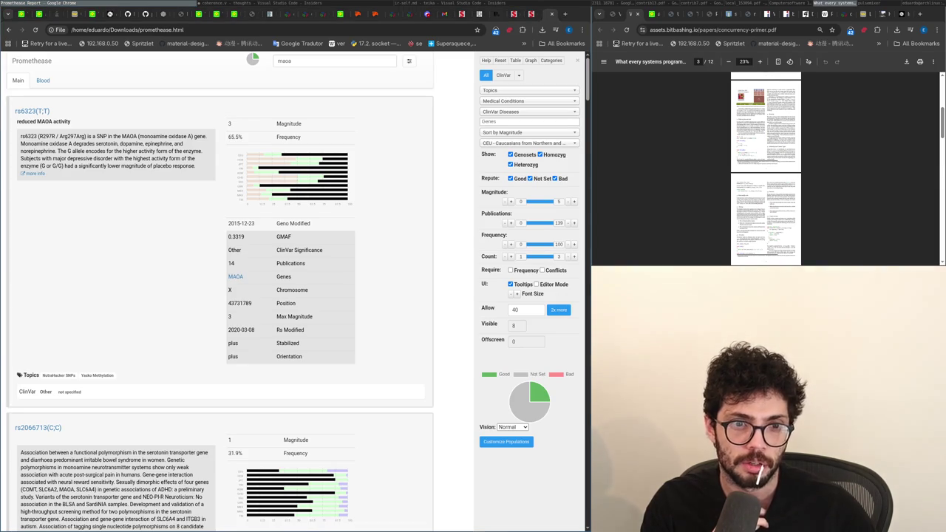
Scroll through the maoa results and briefly check one variant's SNPedia page.
{"action": "scroll", "coordinate": [154, 290], "scroll_direction": "down", "scroll_amount": 1}
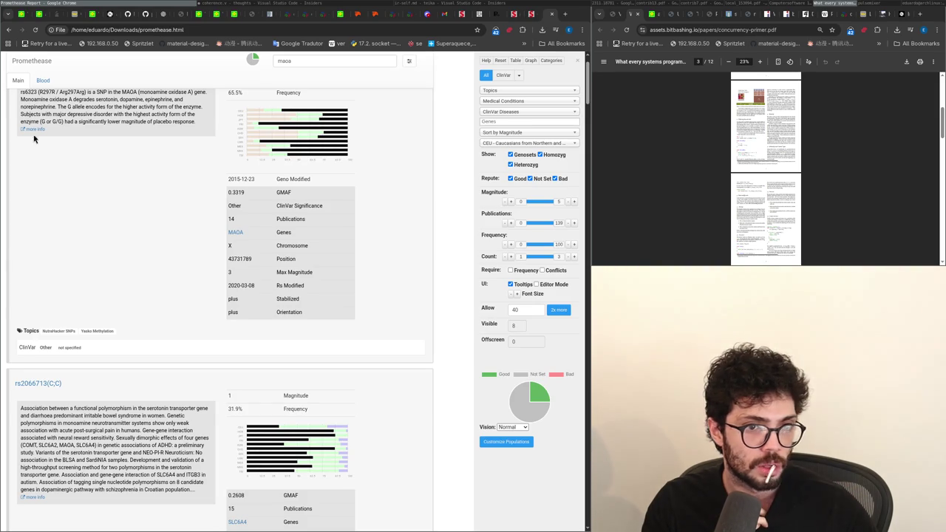
{"action": "scroll", "coordinate": [95, 220], "scroll_direction": "up", "scroll_amount": 1}
{"action": "scroll", "coordinate": [136, 301], "scroll_direction": "down", "scroll_amount": 3}
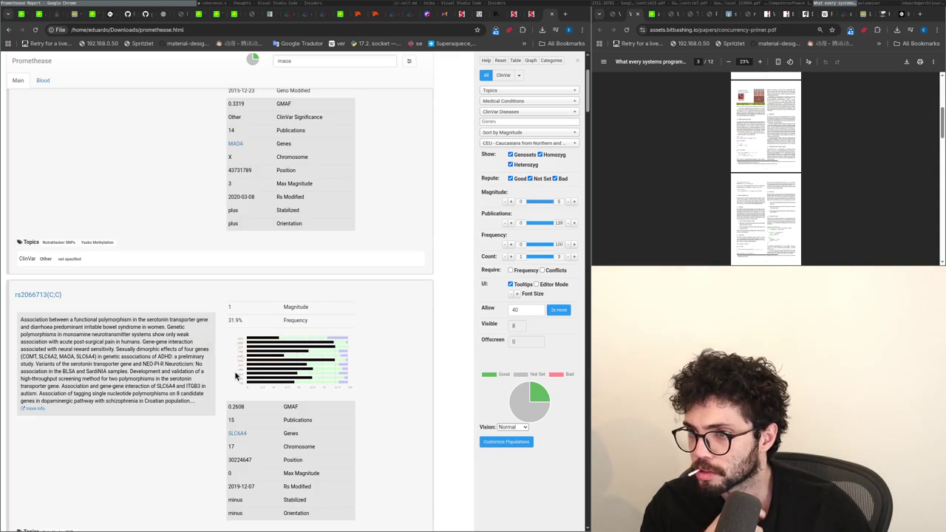
{"action": "scroll", "coordinate": [200, 370], "scroll_direction": "down", "scroll_amount": 5}
{"action": "left_click", "coordinate": [34, 334]}
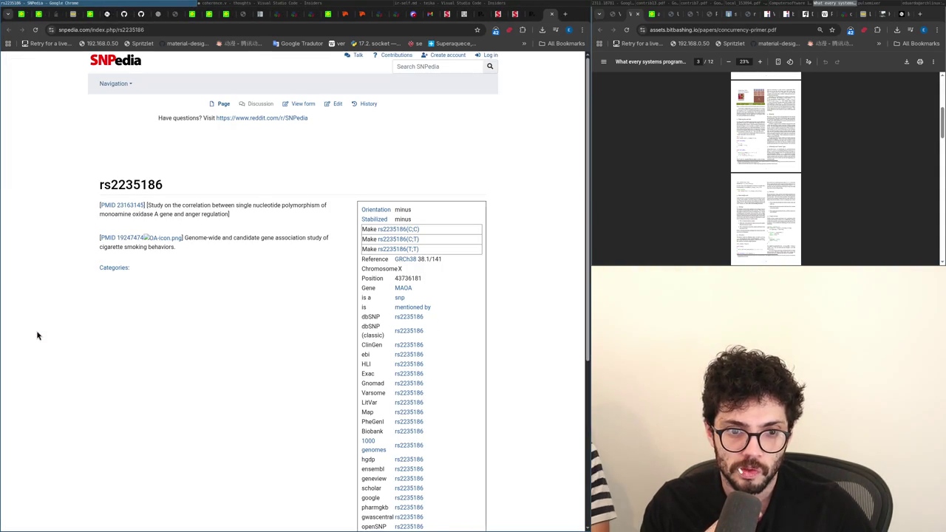
{"action": "key", "text": "ctrl+w"}
{"action": "scroll", "coordinate": [82, 309], "scroll_direction": "down", "scroll_amount": 5}
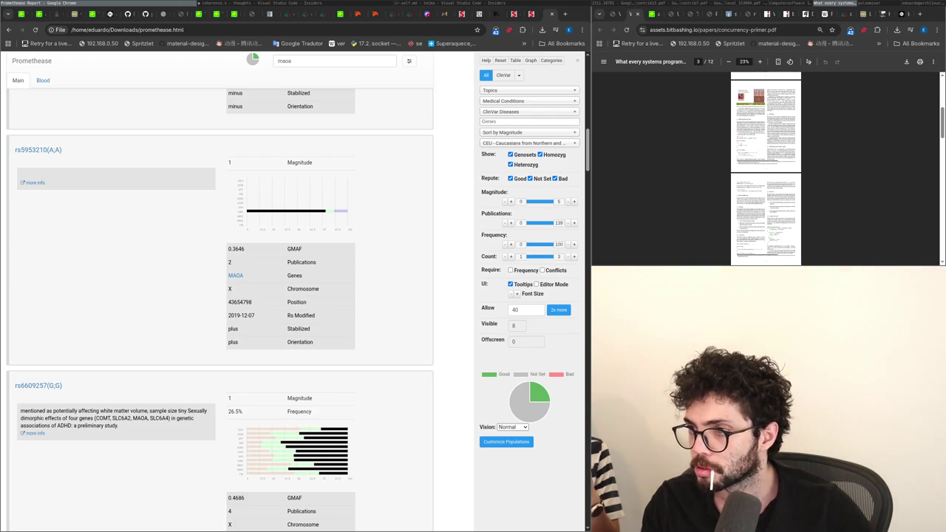
{"action": "scroll", "coordinate": [329, 412], "scroll_direction": "down", "scroll_amount": 2}
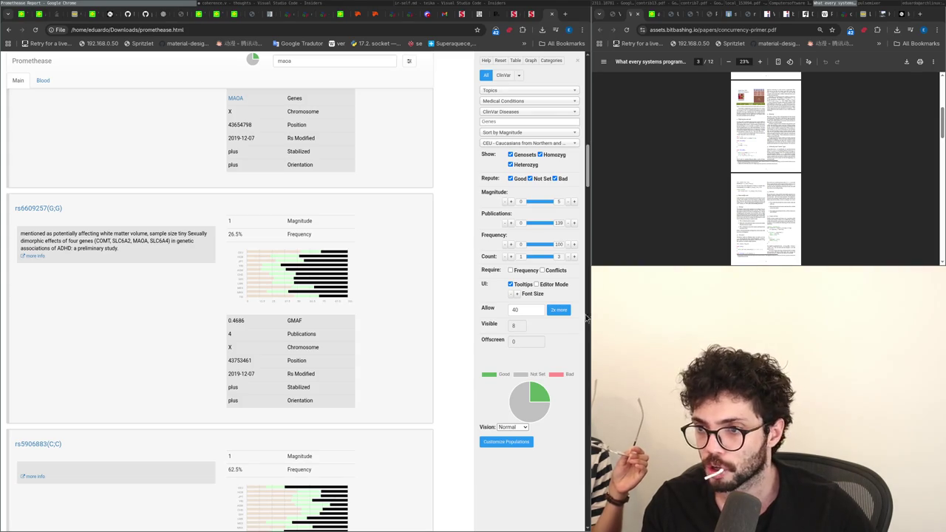
{"action": "scroll", "coordinate": [282, 303], "scroll_direction": "up", "scroll_amount": 3}
{"action": "scroll", "coordinate": [281, 305], "scroll_direction": "down", "scroll_amount": 4}
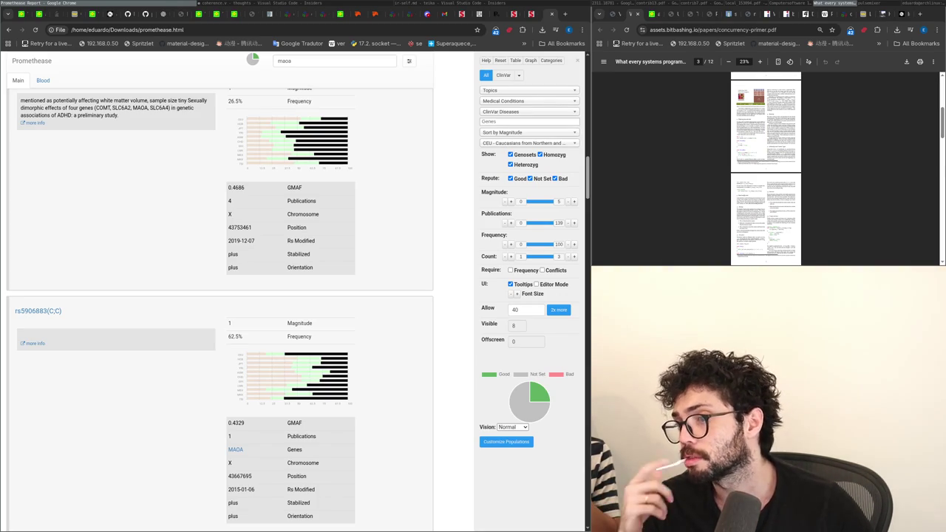
{"action": "scroll", "coordinate": [207, 362], "scroll_direction": "down", "scroll_amount": 5}
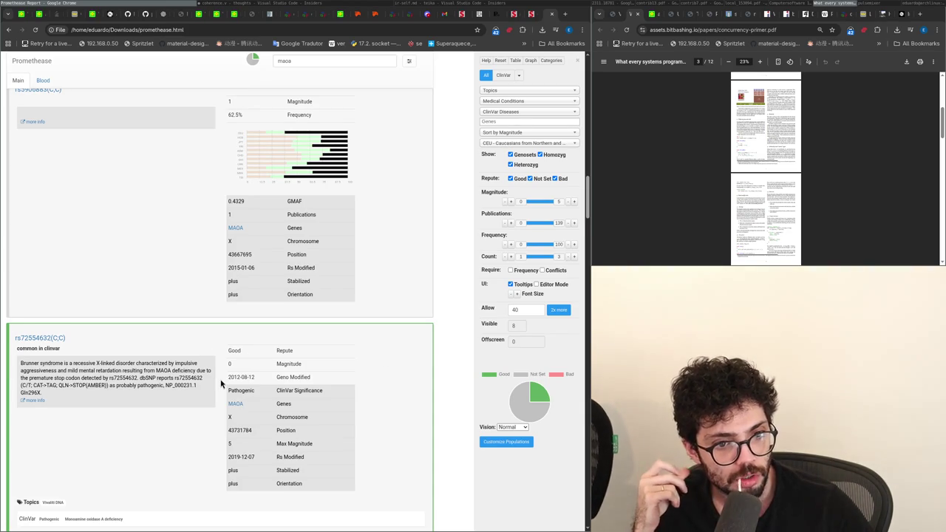
{"action": "scroll", "coordinate": [220, 384], "scroll_direction": "down", "scroll_amount": 3}
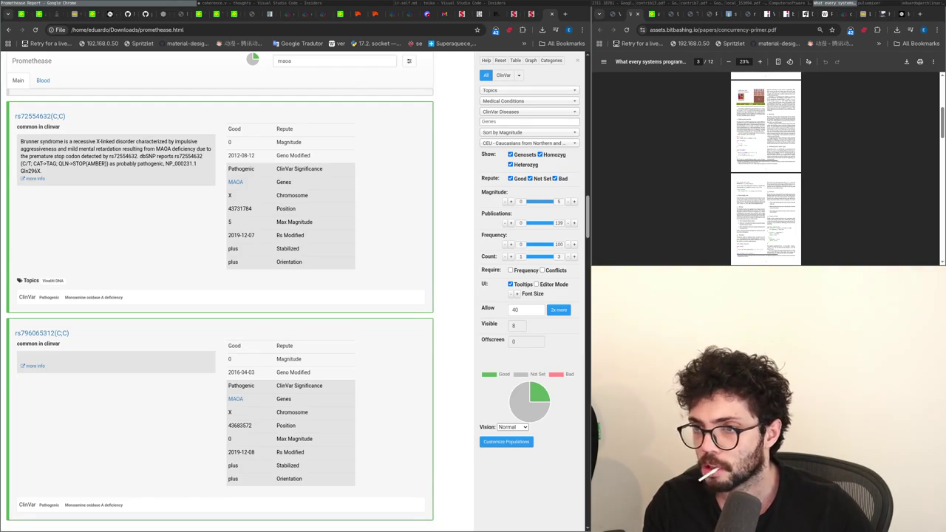
{"action": "scroll", "coordinate": [235, 443], "scroll_direction": "down", "scroll_amount": 3}
{"action": "scroll", "coordinate": [337, 372], "scroll_direction": "up", "scroll_amount": 6}
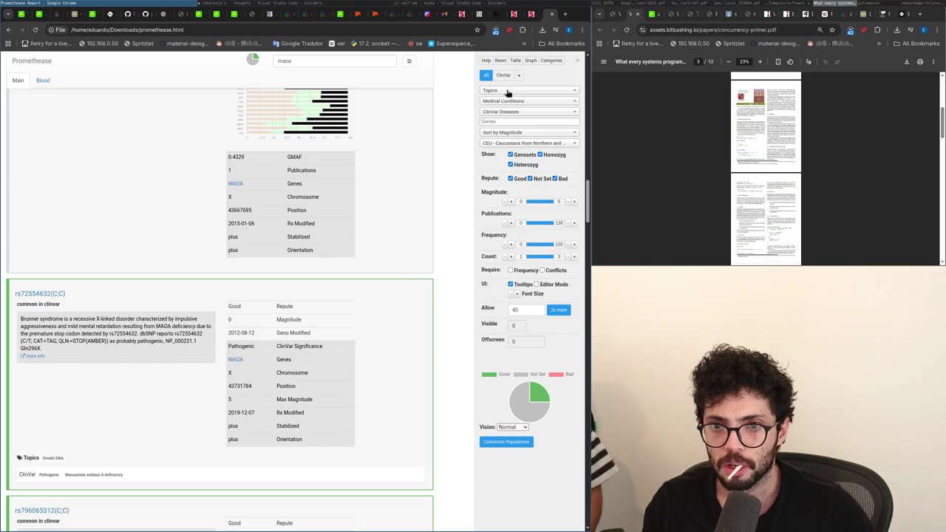
Filter the report to the Drugbank topic and clear the 'maoa' search term.
{"action": "left_click", "coordinate": [509, 94]}
{"action": "scroll", "coordinate": [521, 148], "scroll_direction": "down", "scroll_amount": 2}
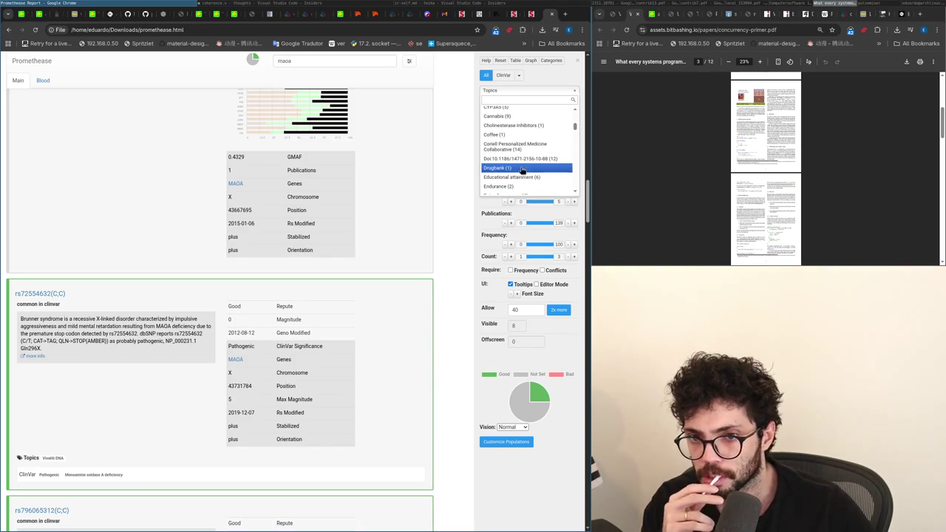
{"action": "left_click", "coordinate": [522, 169]}
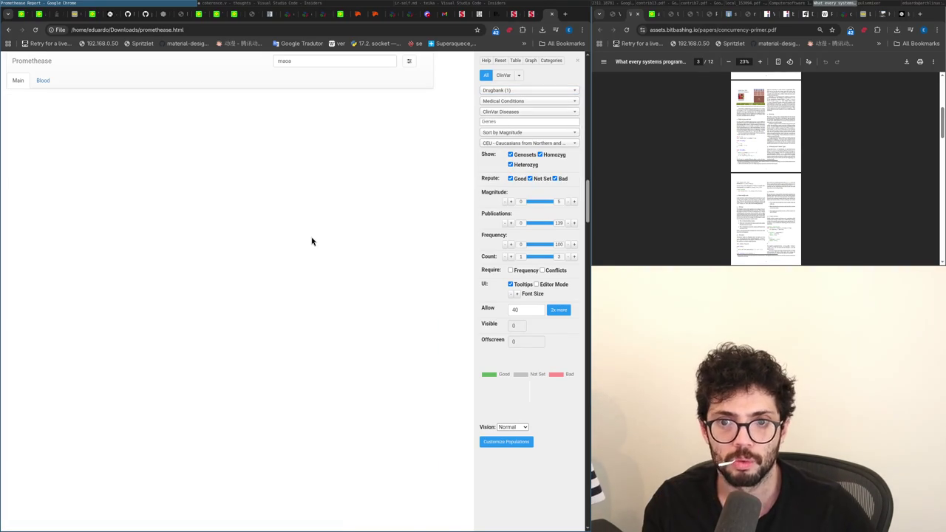
{"action": "triple_click", "coordinate": [352, 61]}
{"action": "key", "text": "BackSpace"}
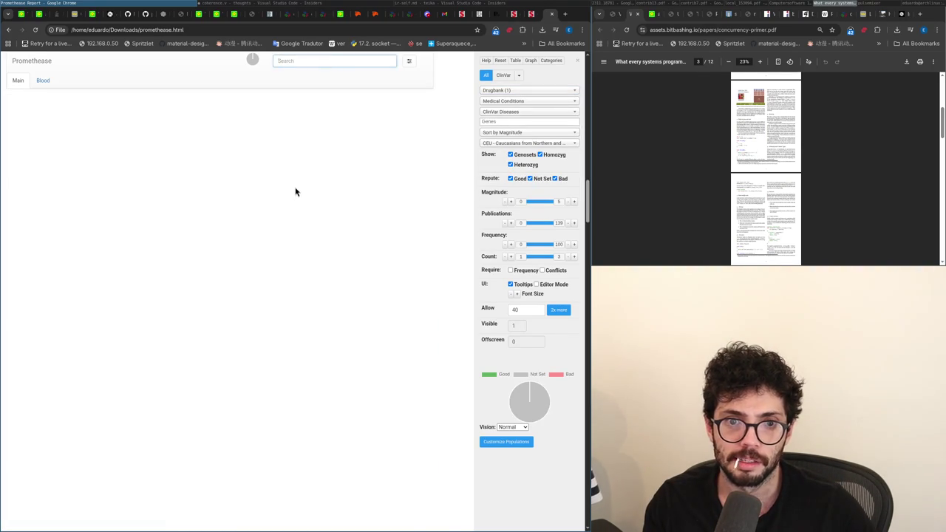
{"action": "left_click", "coordinate": [294, 191]}
{"action": "left_click", "coordinate": [497, 90]}
Check rs1264511 on SNPedia, then Google it in a private browsing window.
{"action": "left_click", "coordinate": [35, 146]}
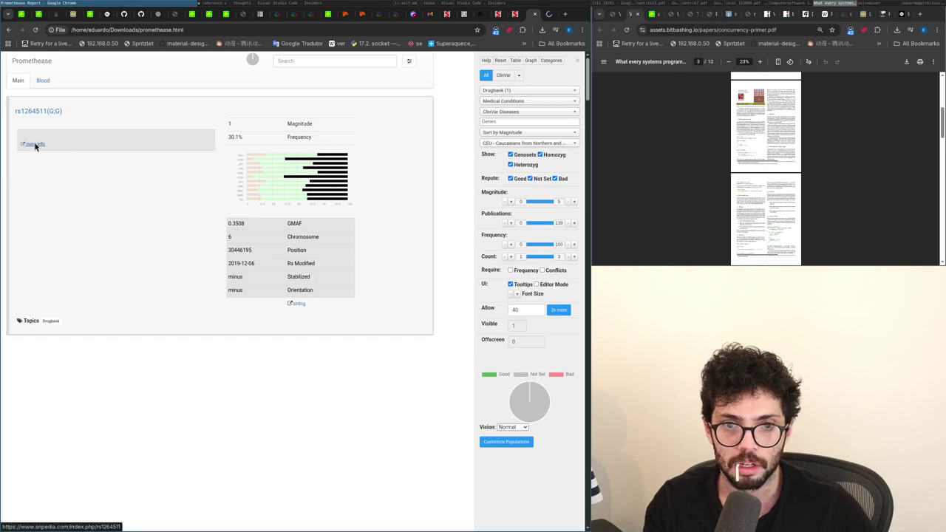
{"action": "key", "text": "ctrl+w"}
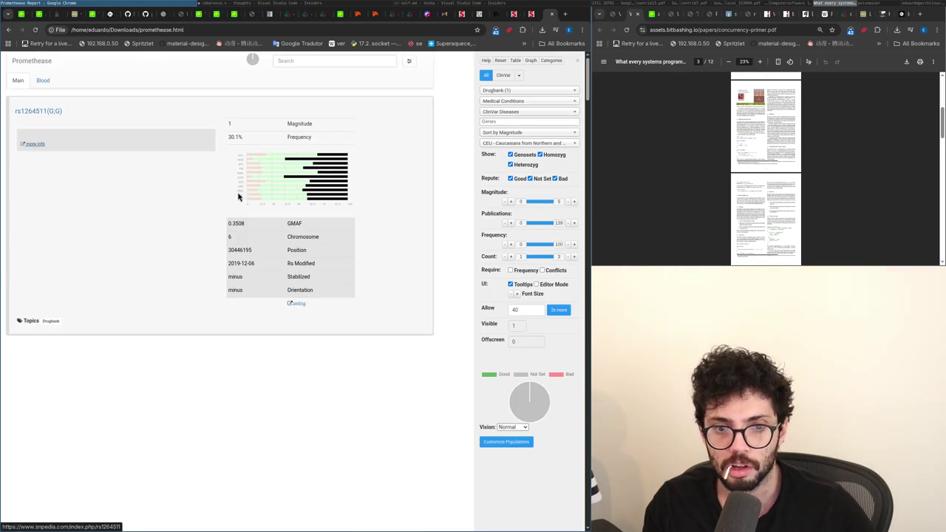
{"action": "mouse_move", "coordinate": [25, 112]}
{"action": "left_mouse_down"}
{"action": "mouse_move", "coordinate": [62, 112]}
{"action": "mouse_move", "coordinate": [47, 112]}
{"action": "left_mouse_up"}
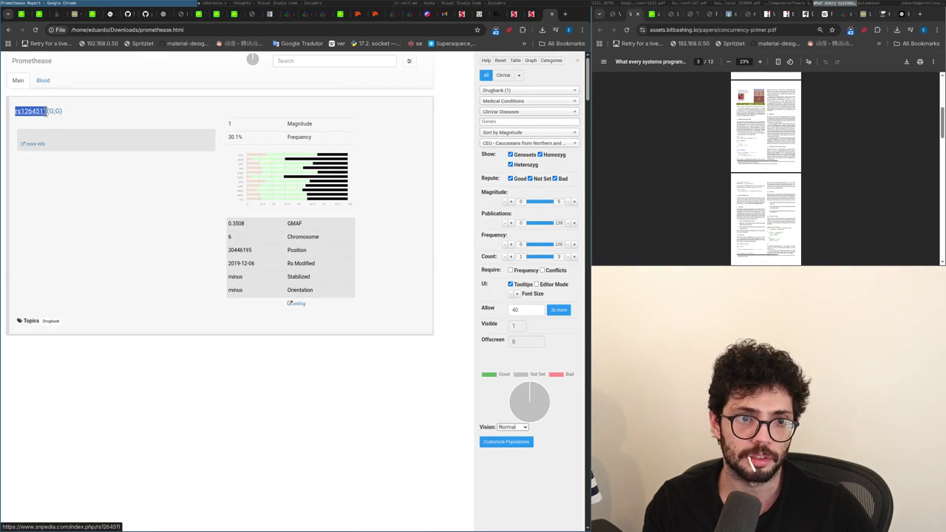
{"action": "key", "text": "ctrl+c"}
{"action": "key", "text": "ctrl+shift+n"}
{"action": "key", "text": "ctrl+v"}
{"action": "key", "text": "Return"}
{"action": "left_click", "coordinate": [546, 199]}
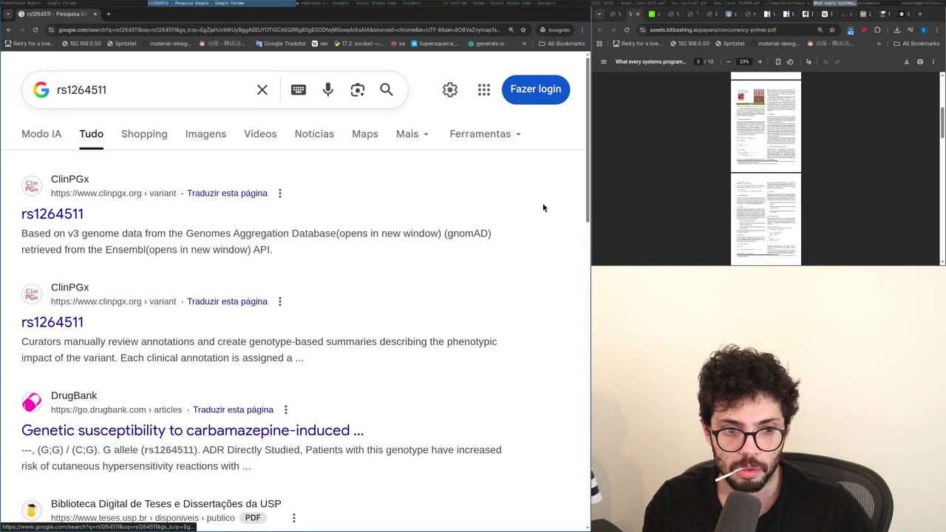
{"action": "key", "text": "ctrl+w"}
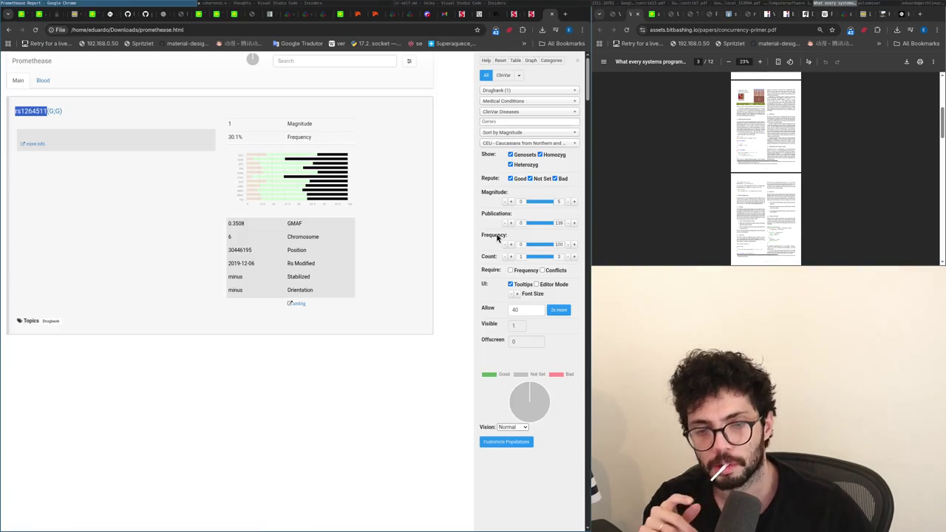
{"action": "left_click", "coordinate": [507, 92]}
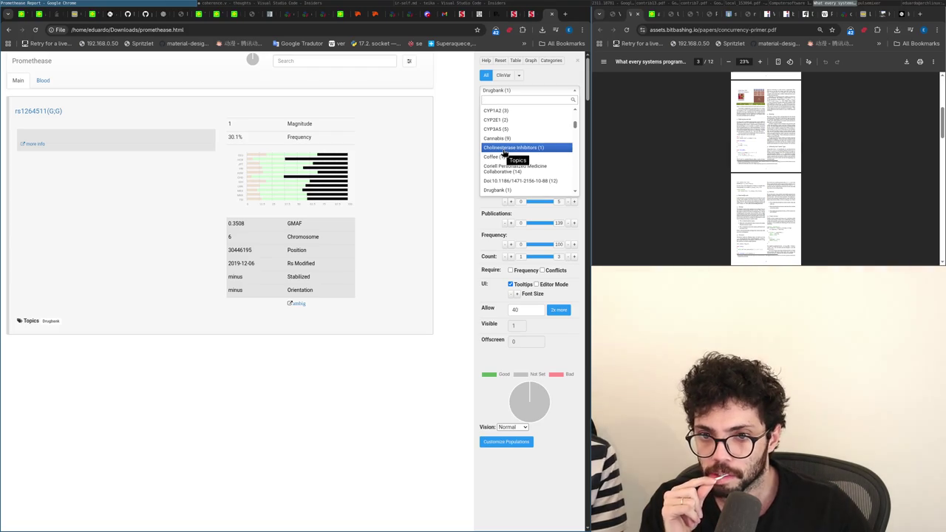
Filter the report to the Ageing topic (23) and scroll through its results.
{"action": "scroll", "coordinate": [505, 153], "scroll_direction": "up", "scroll_amount": 5}
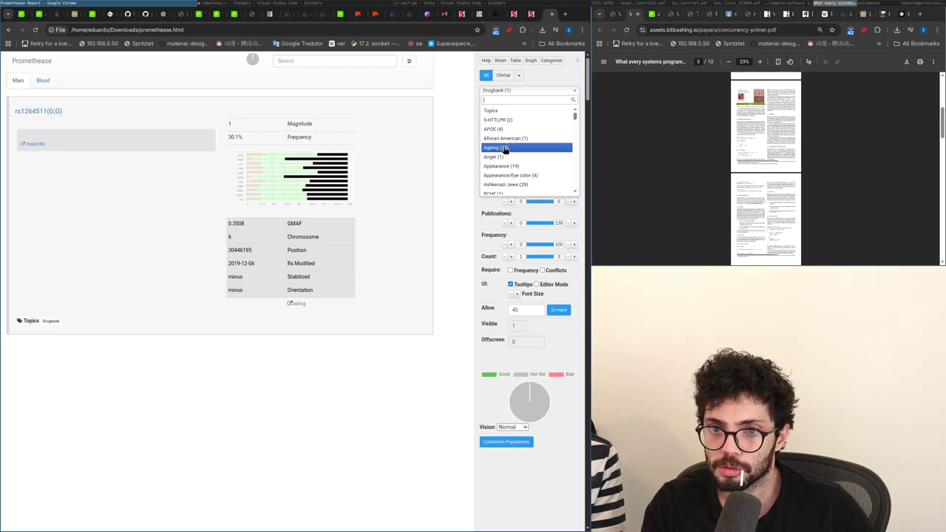
{"action": "left_click", "coordinate": [505, 149]}
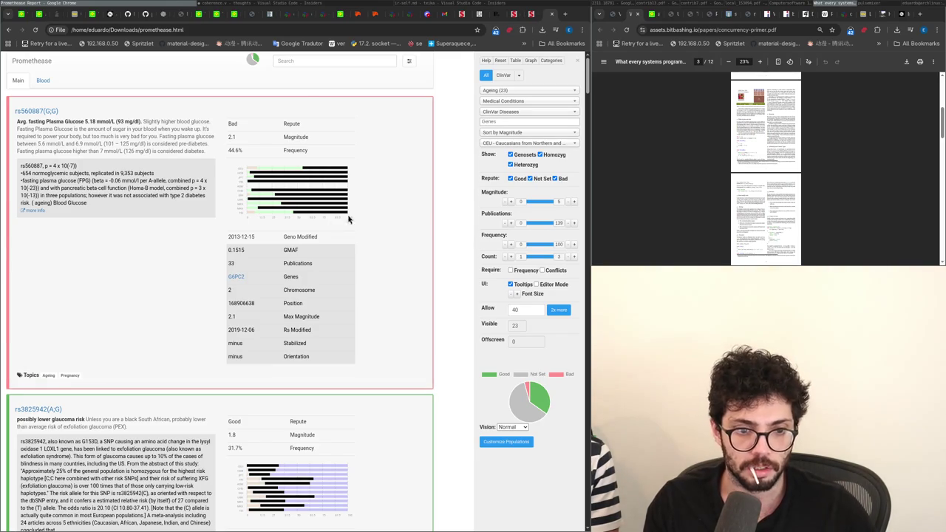
{"action": "scroll", "coordinate": [235, 261], "scroll_direction": "down", "scroll_amount": 3}
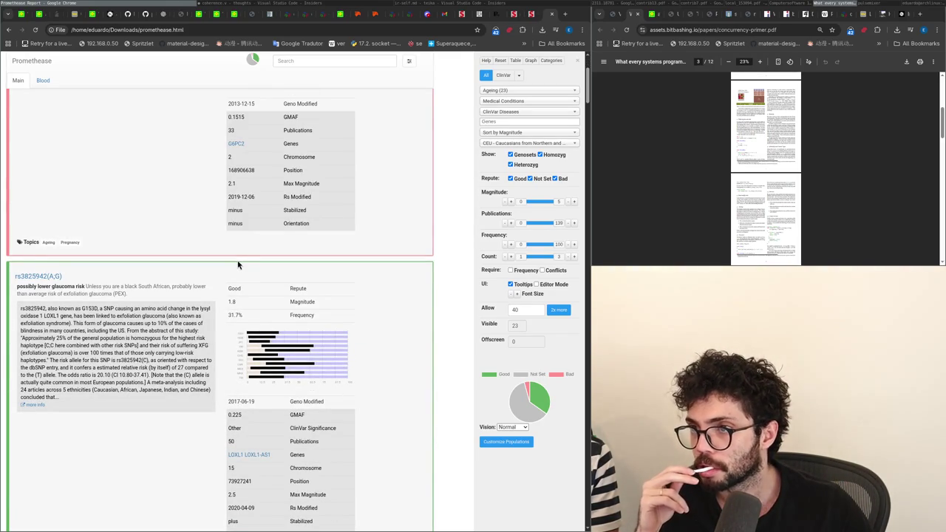
{"action": "scroll", "coordinate": [238, 265], "scroll_direction": "down", "scroll_amount": 5}
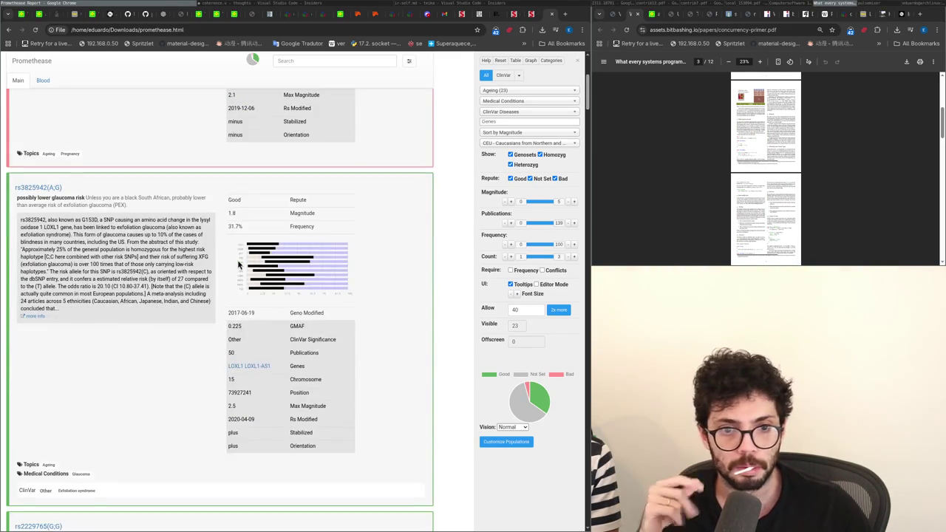
{"action": "scroll", "coordinate": [238, 265], "scroll_direction": "down", "scroll_amount": 1}
{"action": "scroll", "coordinate": [238, 264], "scroll_direction": "down", "scroll_amount": 2}
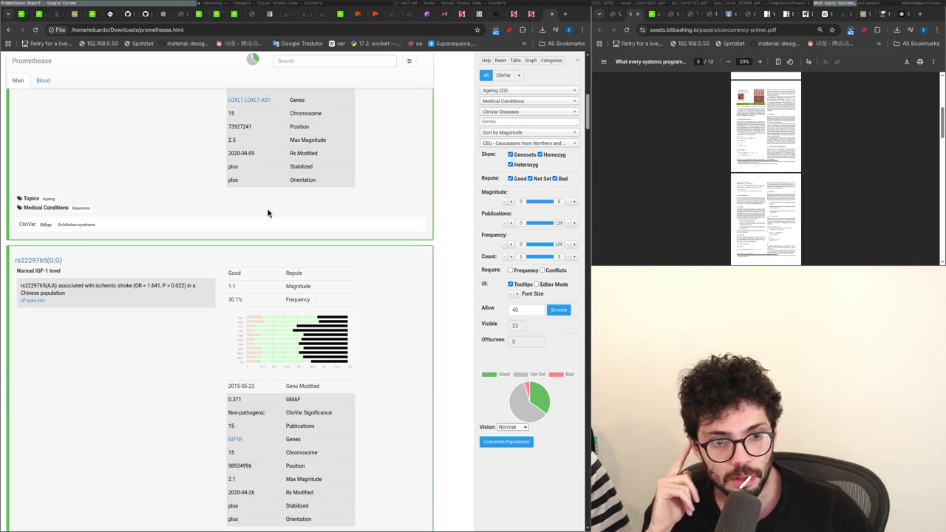
{"action": "scroll", "coordinate": [201, 224], "scroll_direction": "down", "scroll_amount": 4}
Scroll through the remaining Ageing results to the end of the list.
{"action": "scroll", "coordinate": [229, 224], "scroll_direction": "down", "scroll_amount": 1}
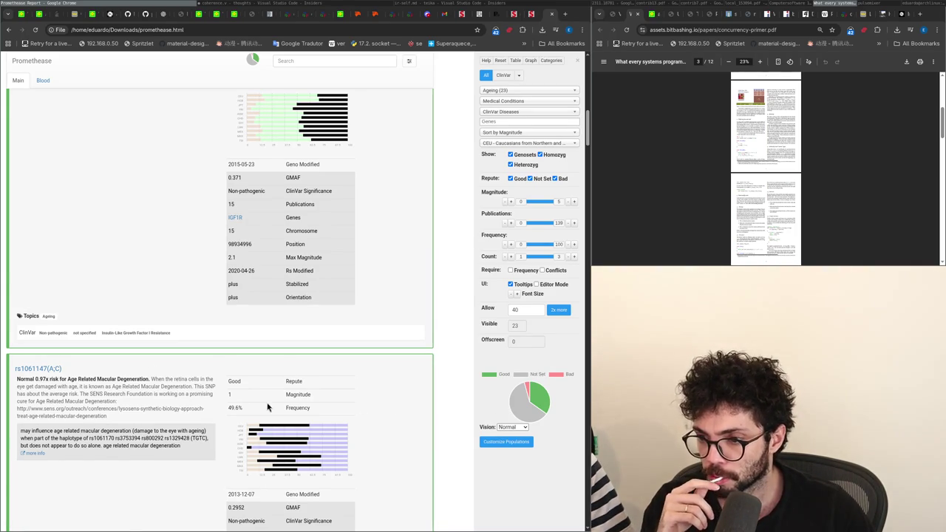
{"action": "scroll", "coordinate": [274, 407], "scroll_direction": "down", "scroll_amount": 5}
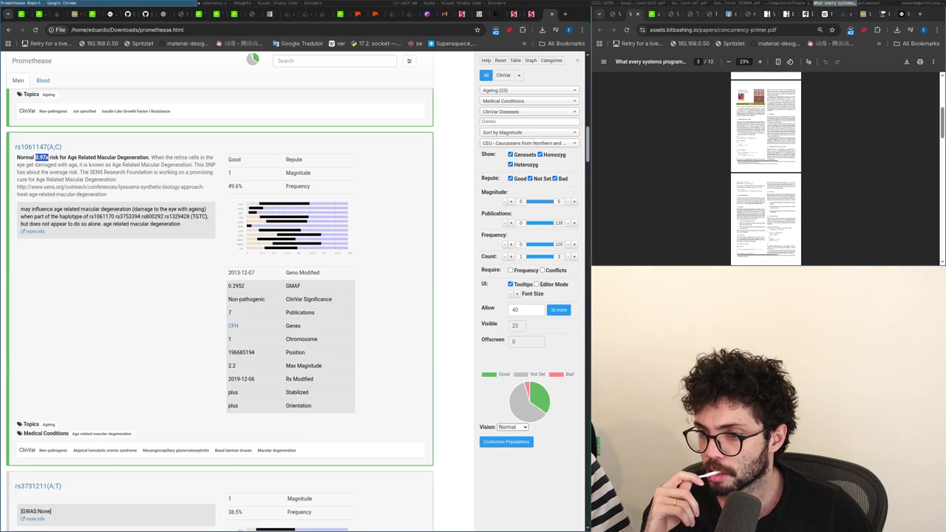
{"action": "left_click", "coordinate": [116, 161]}
{"action": "key", "text": "alt+Tab"}
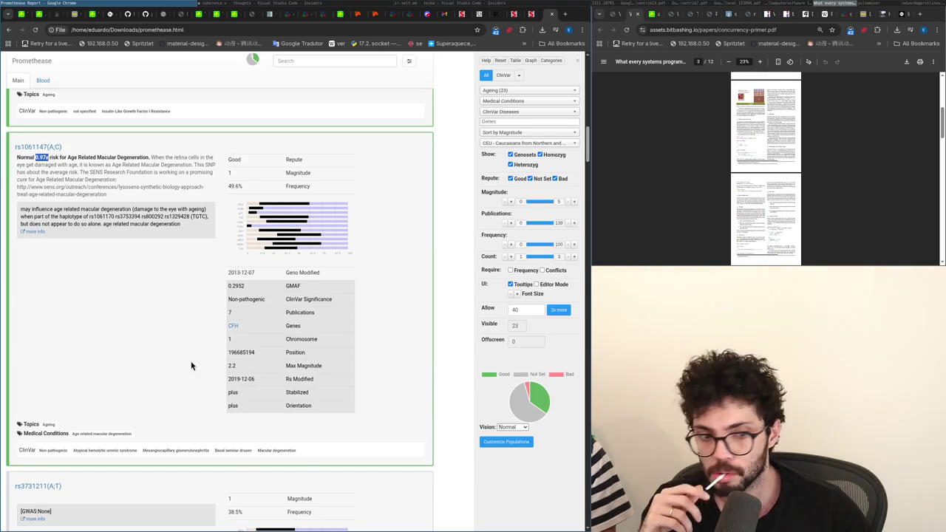
{"action": "scroll", "coordinate": [192, 369], "scroll_direction": "down", "scroll_amount": 10}
{"action": "scroll", "coordinate": [266, 360], "scroll_direction": "down", "scroll_amount": 10}
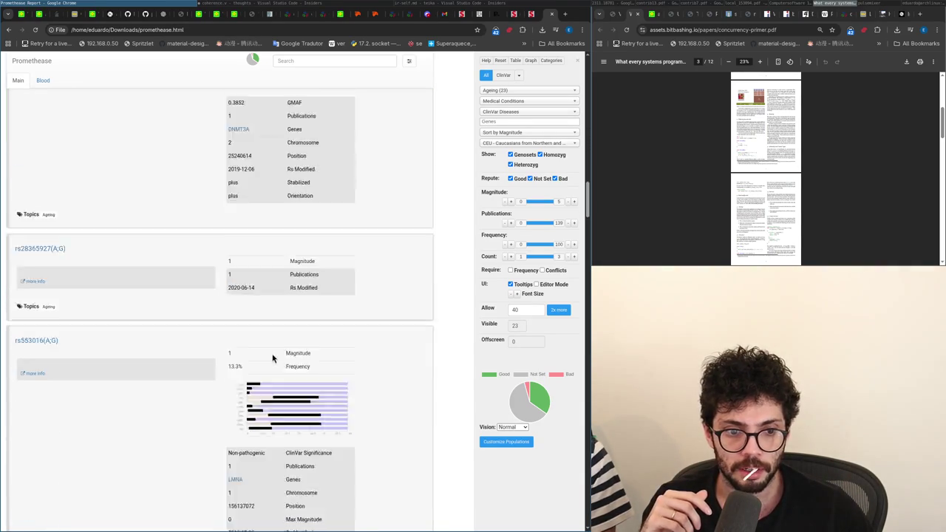
{"action": "scroll", "coordinate": [254, 358], "scroll_direction": "down", "scroll_amount": 1}
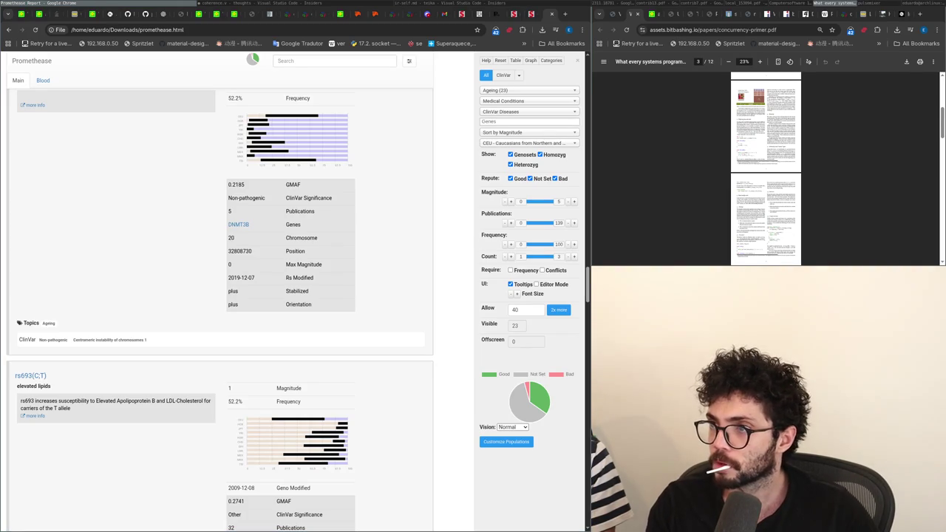
{"action": "scroll", "coordinate": [274, 302], "scroll_direction": "down", "scroll_amount": 5}
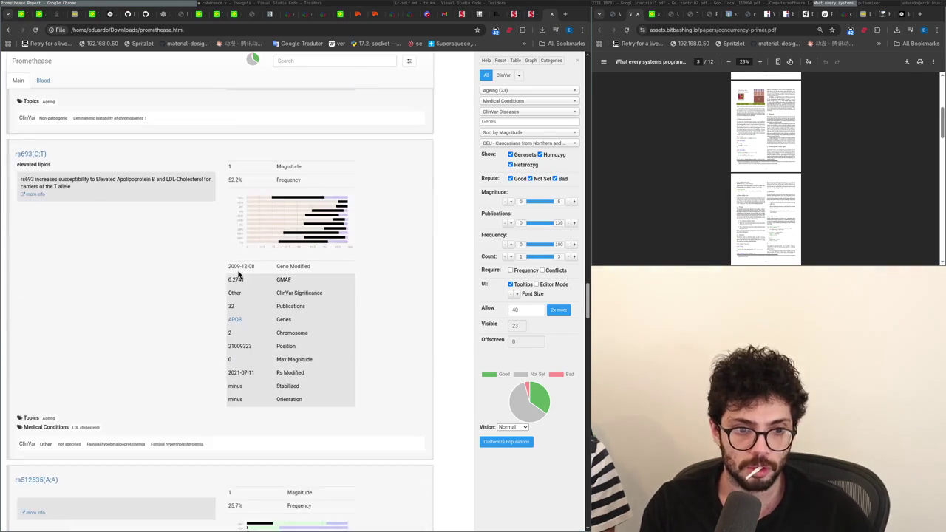
{"action": "scroll", "coordinate": [235, 278], "scroll_direction": "down", "scroll_amount": 3}
{"action": "scroll", "coordinate": [238, 281], "scroll_direction": "down", "scroll_amount": 4}
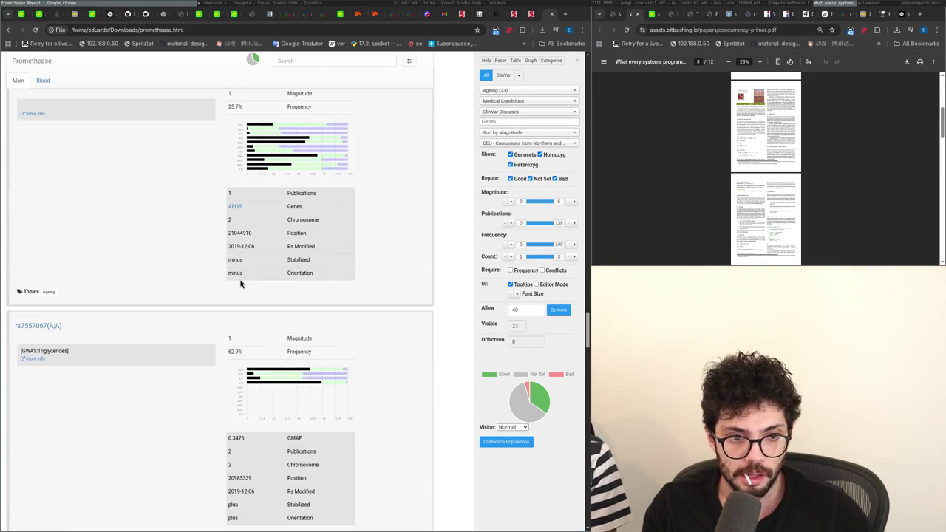
{"action": "scroll", "coordinate": [244, 284], "scroll_direction": "down", "scroll_amount": 8}
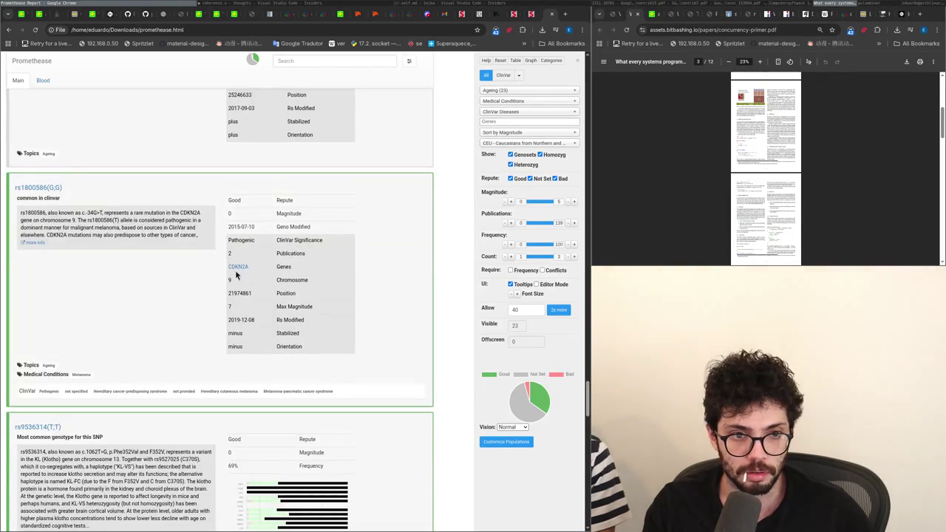
{"action": "scroll", "coordinate": [220, 271], "scroll_direction": "up", "scroll_amount": 1}
{"action": "scroll", "coordinate": [220, 271], "scroll_direction": "down", "scroll_amount": 2}
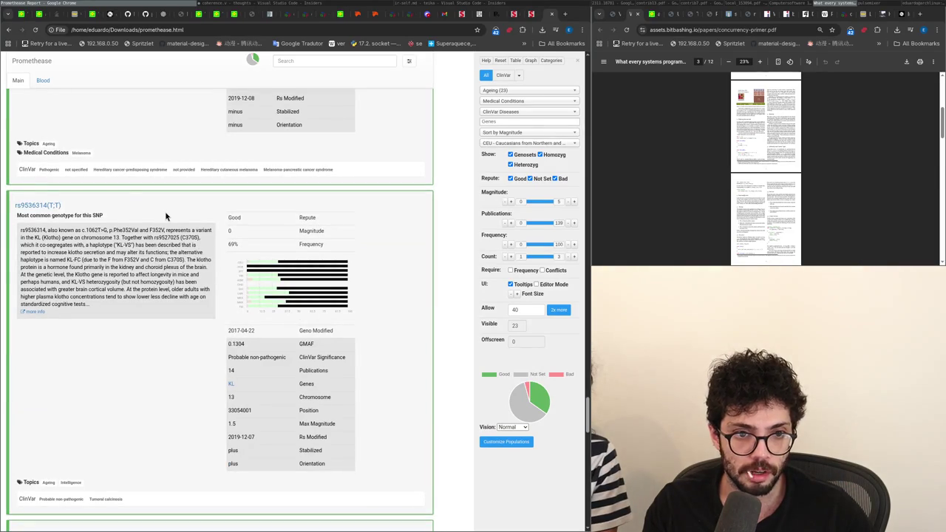
{"action": "scroll", "coordinate": [165, 219], "scroll_direction": "down", "scroll_amount": 10}
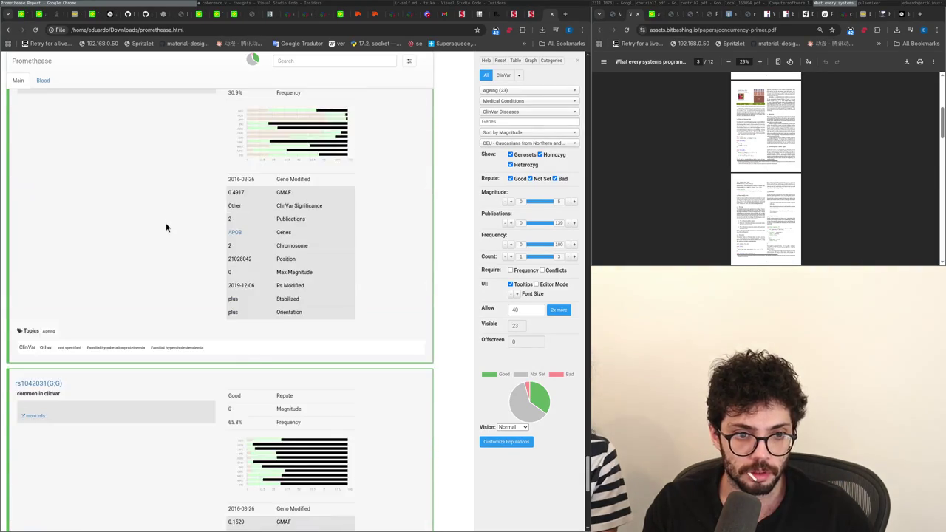
{"action": "scroll", "coordinate": [168, 220], "scroll_direction": "down", "scroll_amount": 5}
{"action": "scroll", "coordinate": [190, 238], "scroll_direction": "up", "scroll_amount": 6}
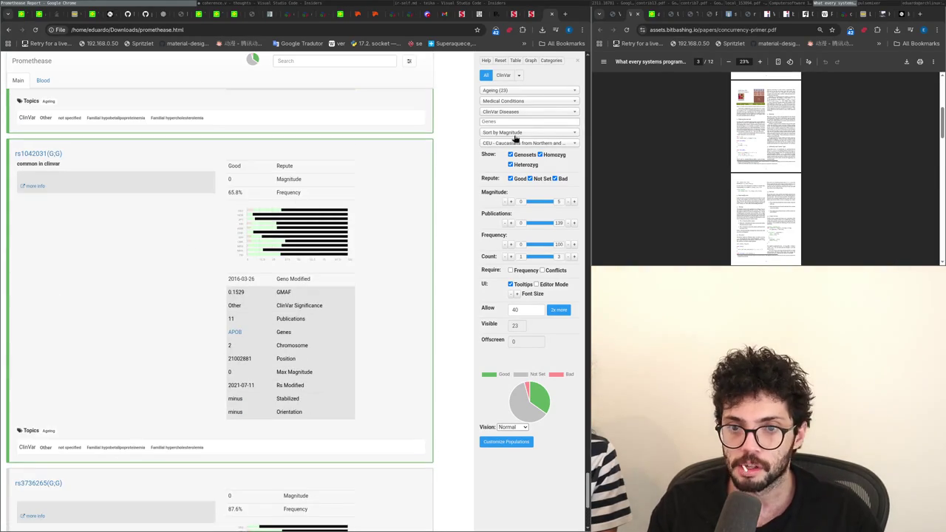
Reset the topic filter to 'Topics' so all genotypes are listed again.
{"action": "left_click", "coordinate": [503, 91]}
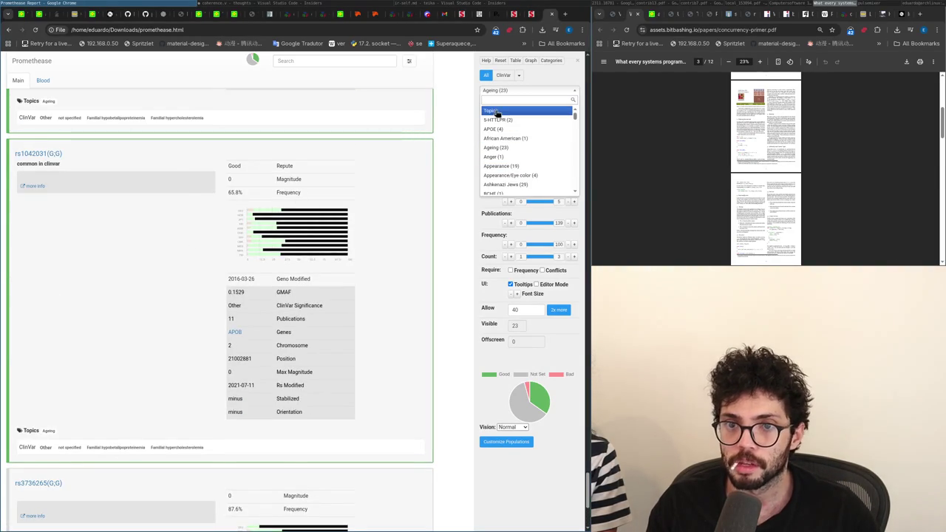
{"action": "left_click", "coordinate": [497, 110]}
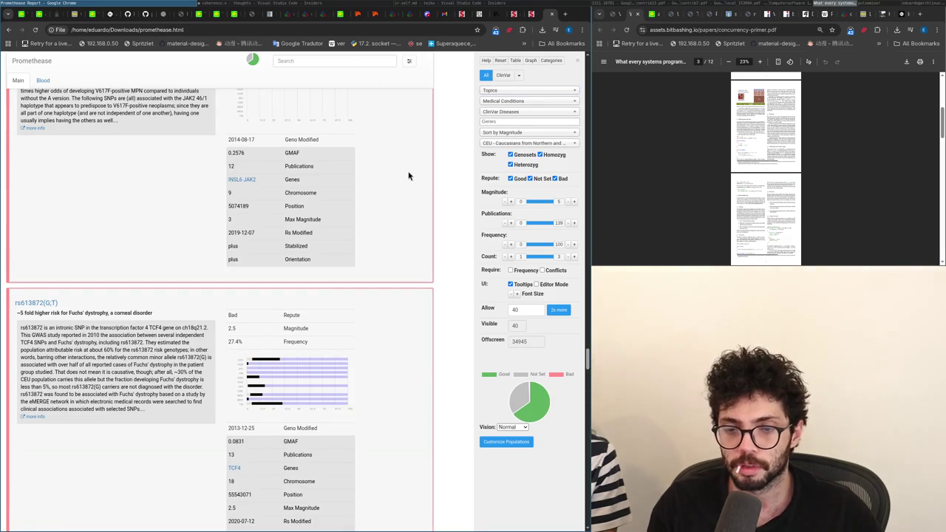
{"action": "scroll", "coordinate": [409, 176], "scroll_direction": "up", "scroll_amount": 10}
{"action": "left_click", "coordinate": [528, 132]}
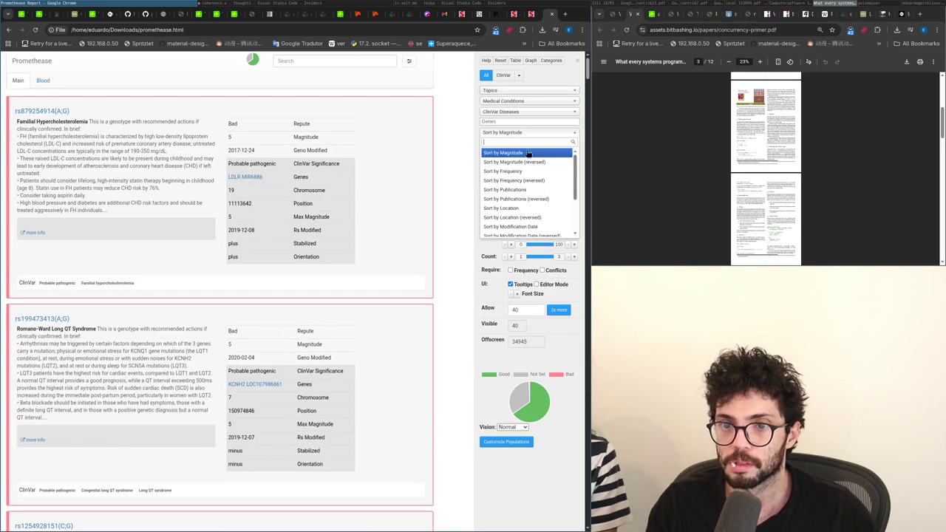
Sort by frequency reversed, then frequency, back to magnitude, and begin an amphetamine search.
{"action": "scroll", "coordinate": [510, 207], "scroll_direction": "down", "scroll_amount": 2}
{"action": "scroll", "coordinate": [510, 210], "scroll_direction": "up", "scroll_amount": 3}
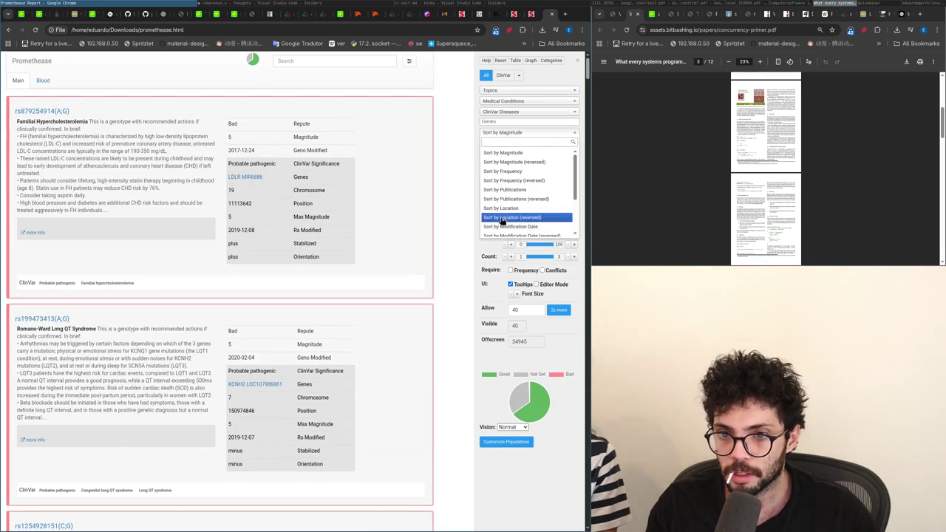
{"action": "left_click", "coordinate": [509, 181]}
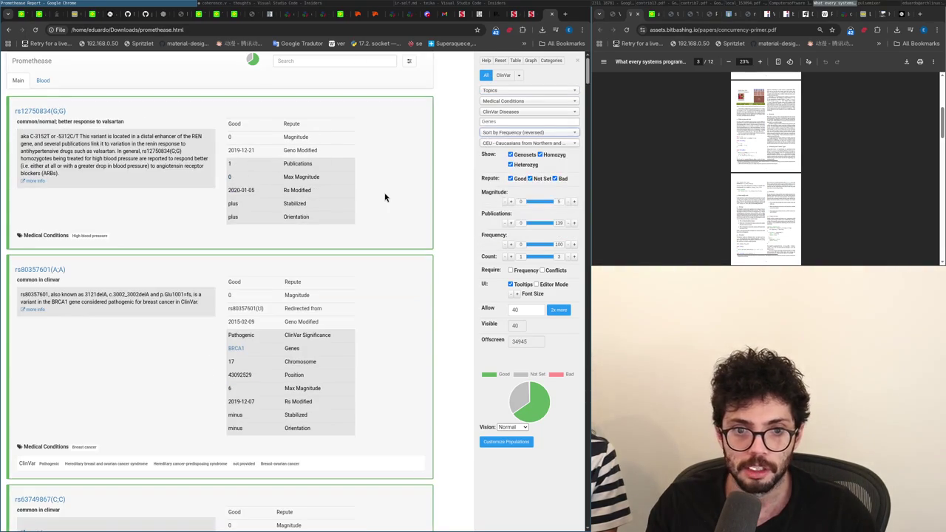
{"action": "scroll", "coordinate": [384, 194], "scroll_direction": "down", "scroll_amount": 1}
{"action": "scroll", "coordinate": [384, 194], "scroll_direction": "up", "scroll_amount": 1}
{"action": "left_click", "coordinate": [515, 131]}
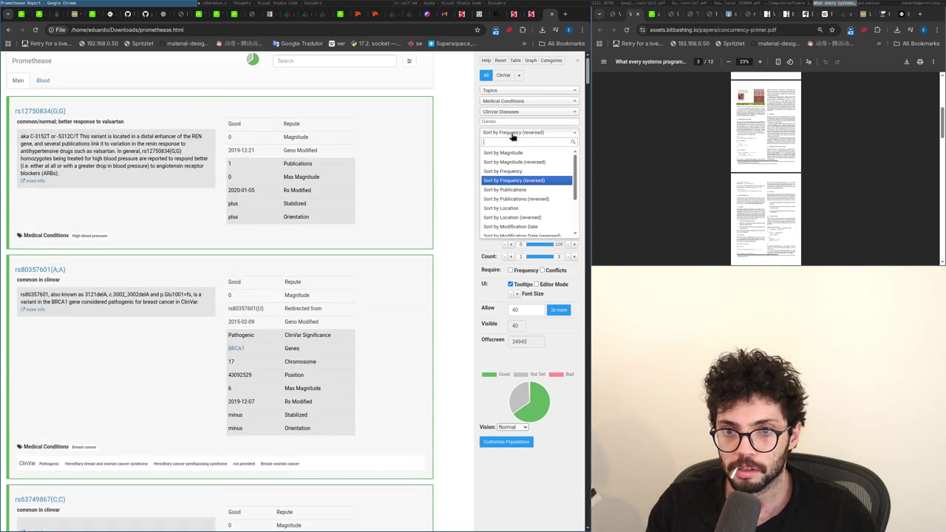
{"action": "left_click", "coordinate": [514, 170]}
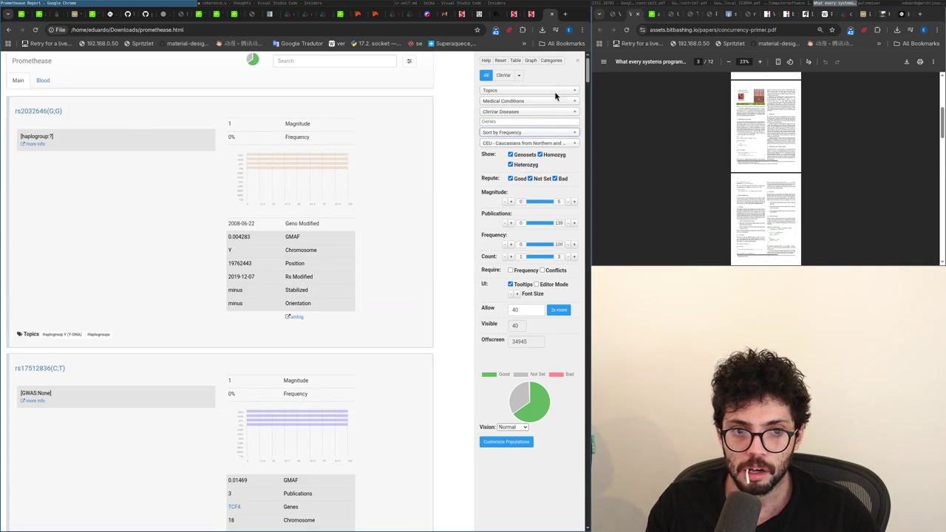
{"action": "left_click", "coordinate": [532, 132]}
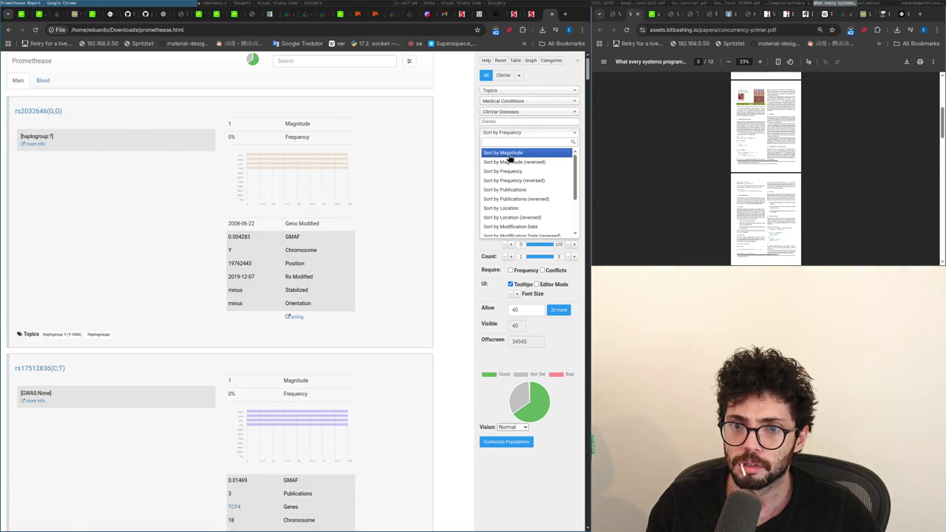
{"action": "left_click", "coordinate": [510, 153]}
{"action": "left_click", "coordinate": [294, 59]}
{"action": "type", "text": "mphet"}
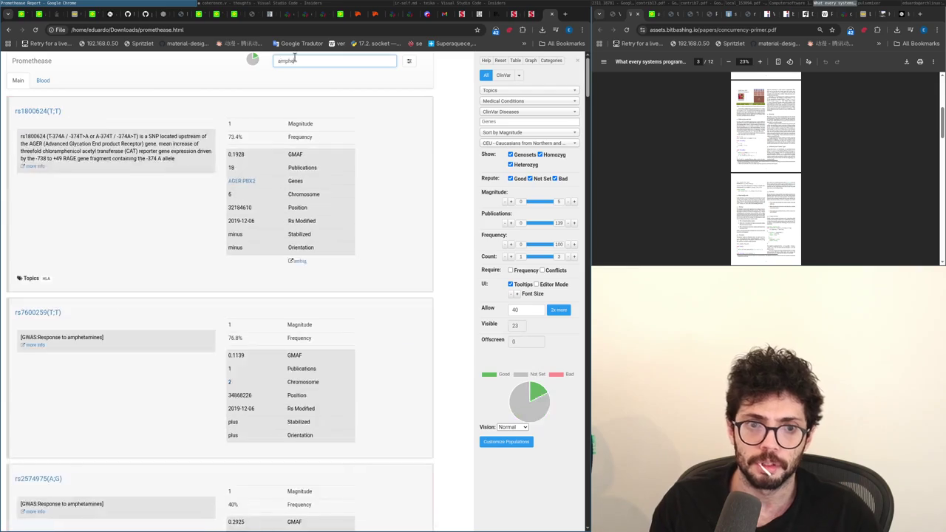
{"action": "type", "text": "a"}
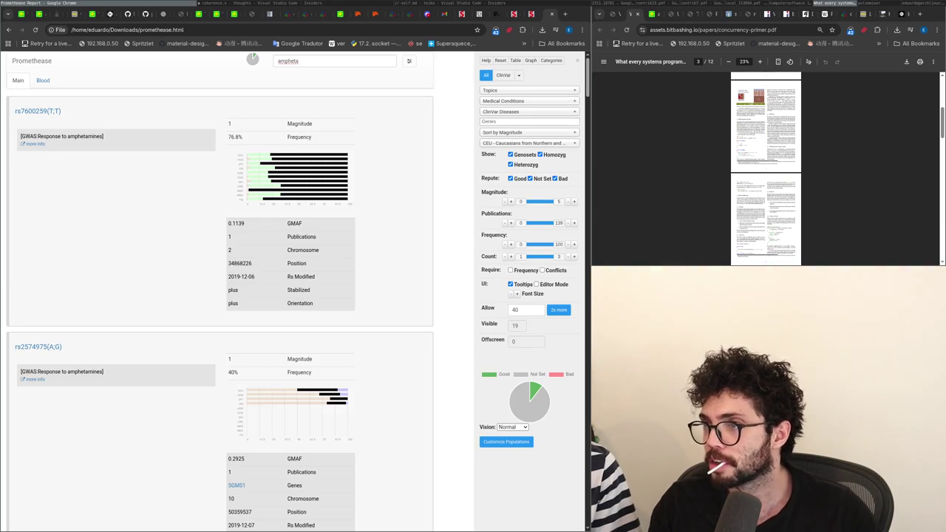
Extend the search to 'amphetami' and view rs7600259 on SNPedia.
{"action": "left_click", "coordinate": [389, 62]}
{"action": "type", "text": "mi"}
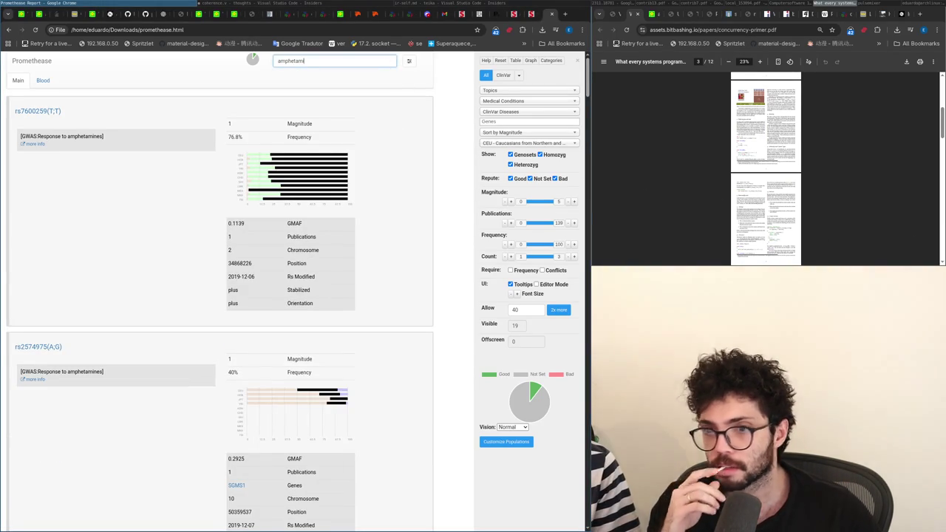
{"action": "left_click", "coordinate": [37, 144]}
{"action": "key", "text": "alt+Left"}
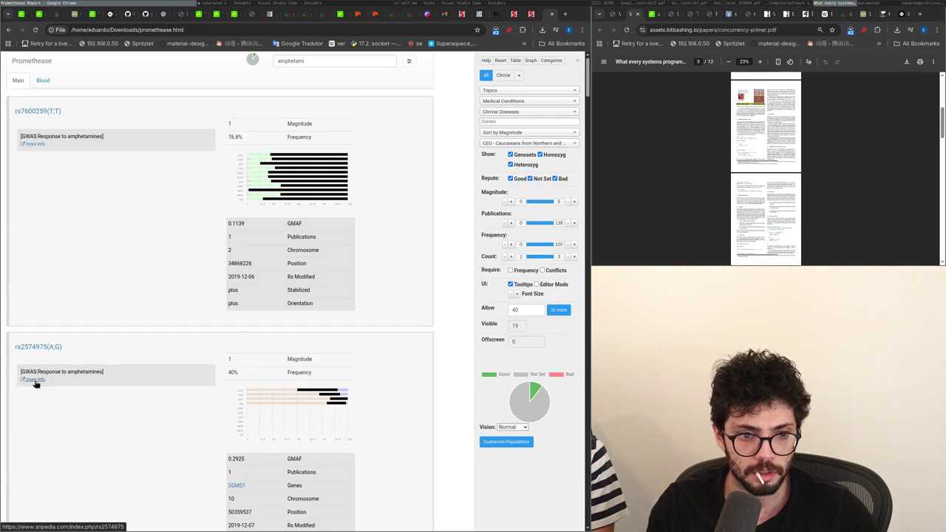
Scroll through the amphetamine results, then select the search term for replacement.
{"action": "scroll", "coordinate": [66, 371], "scroll_direction": "down", "scroll_amount": 10}
{"action": "scroll", "coordinate": [83, 371], "scroll_direction": "down", "scroll_amount": 15}
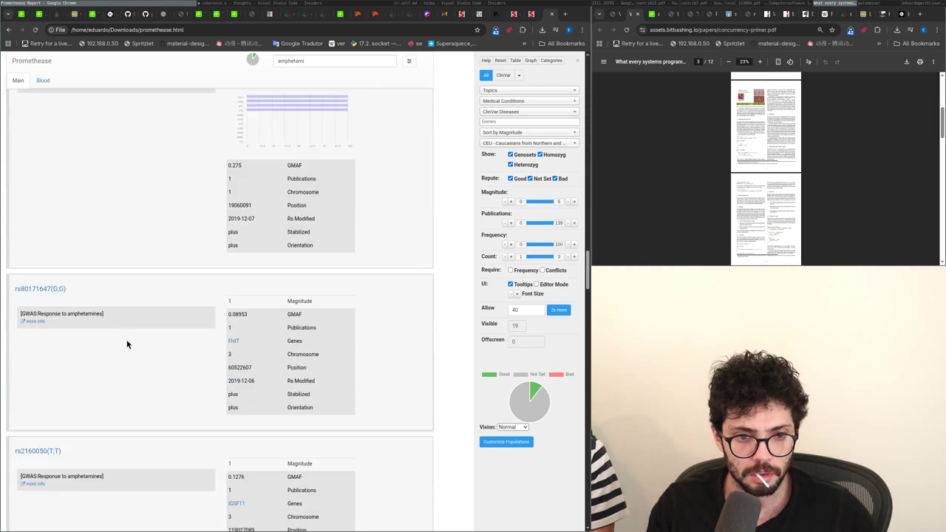
{"action": "scroll", "coordinate": [127, 344], "scroll_direction": "down", "scroll_amount": 15}
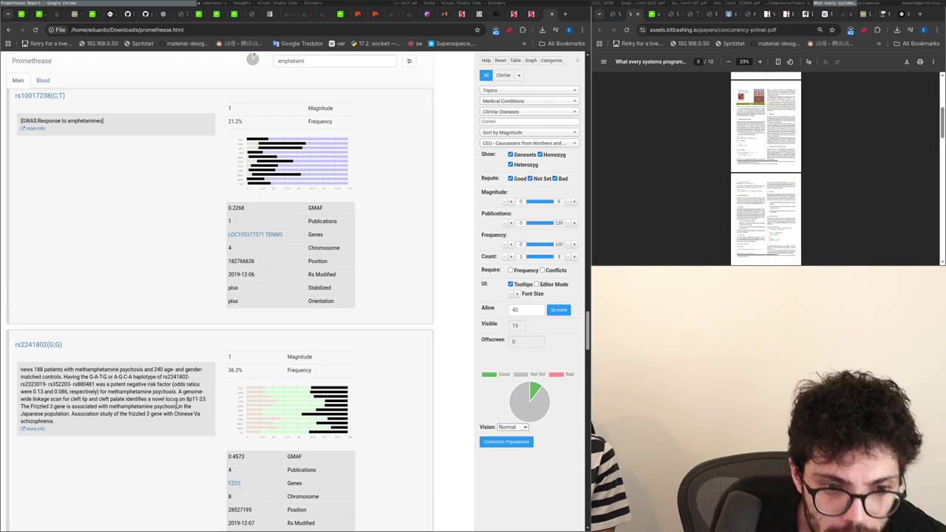
{"action": "scroll", "coordinate": [88, 305], "scroll_direction": "down", "scroll_amount": 3}
{"action": "scroll", "coordinate": [90, 303], "scroll_direction": "down", "scroll_amount": 4}
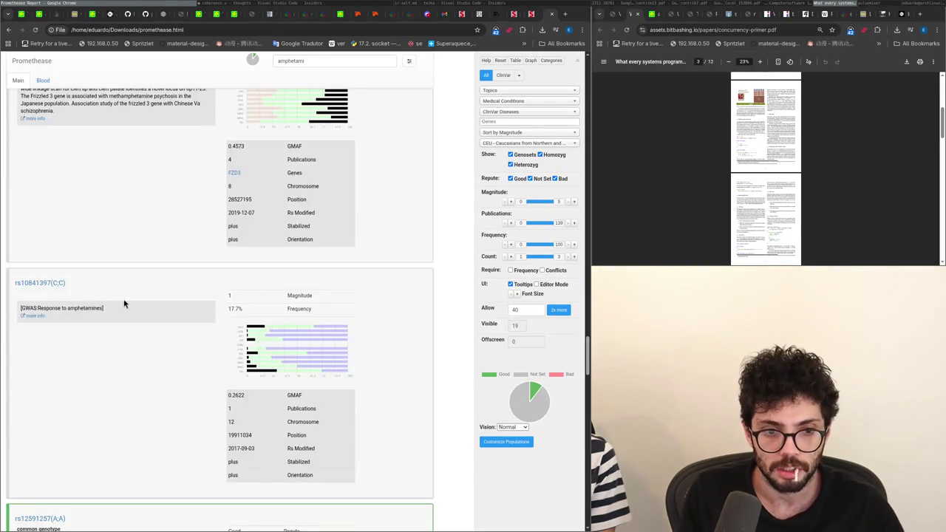
{"action": "scroll", "coordinate": [254, 294], "scroll_direction": "down", "scroll_amount": 6}
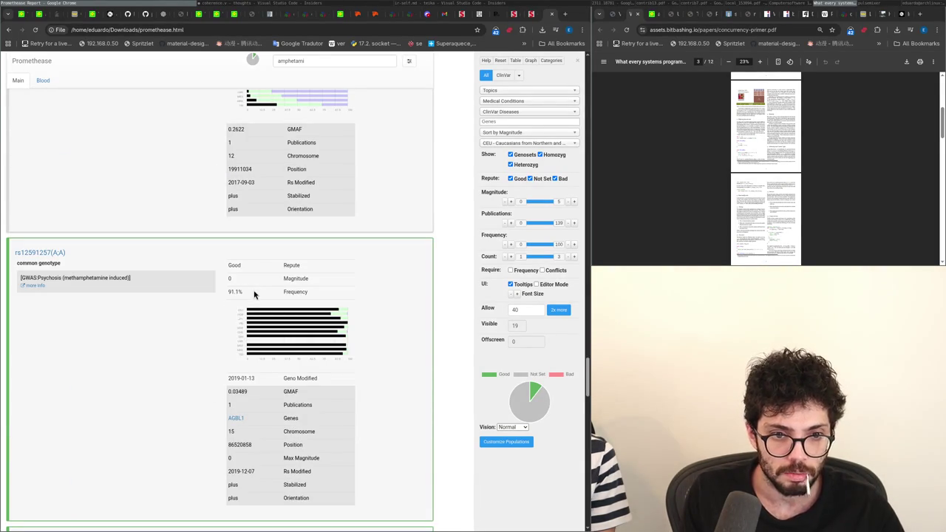
{"action": "scroll", "coordinate": [249, 291], "scroll_direction": "down", "scroll_amount": 6}
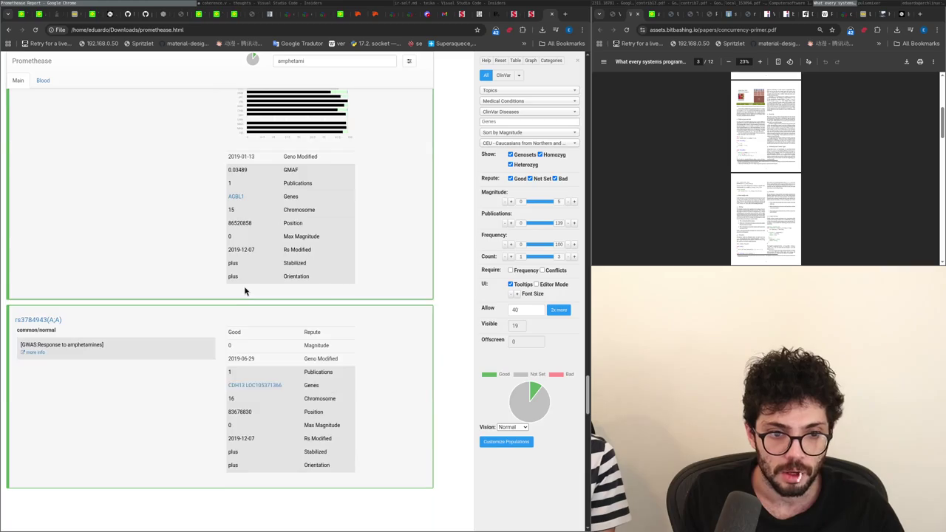
{"action": "left_click", "coordinate": [484, 93]}
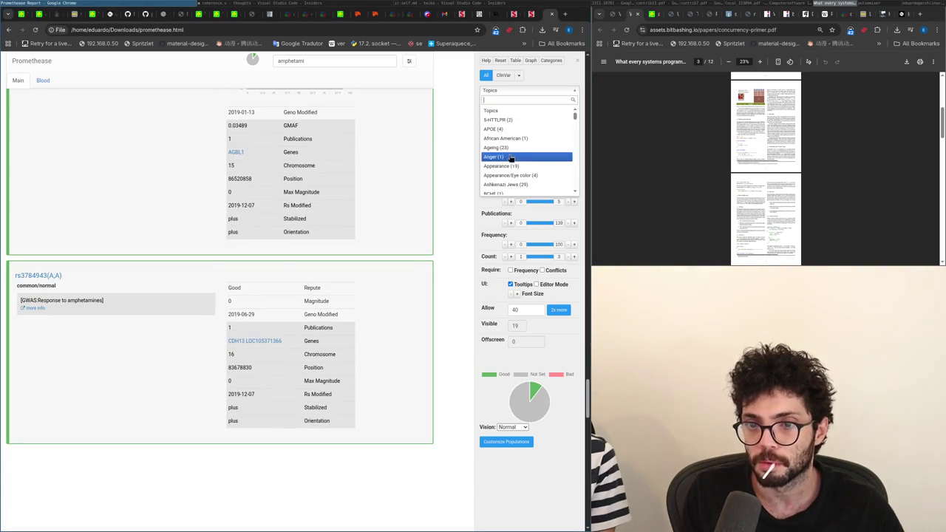
{"action": "left_click", "coordinate": [300, 63]}
{"action": "double_click", "coordinate": [299, 62]}
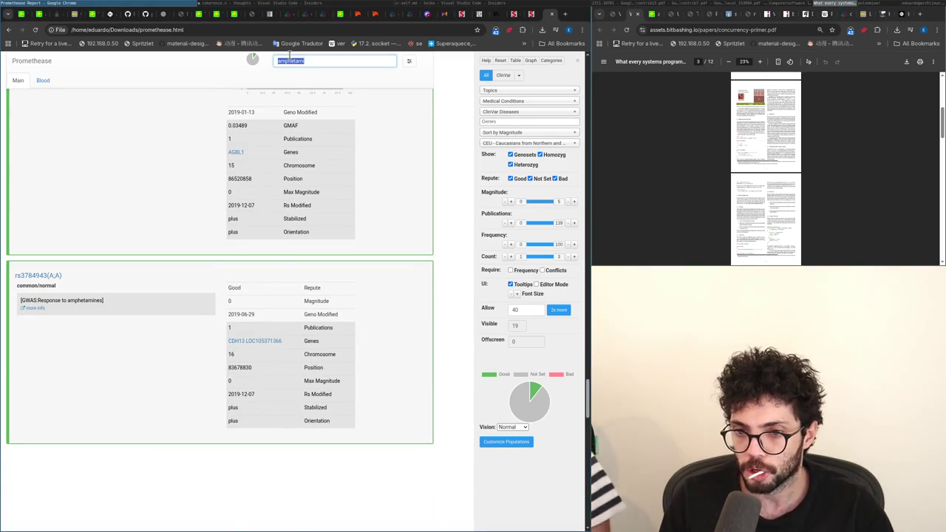
Replace the search term with 'coffee', then with 'smell'.
{"action": "key", "text": "BackSpace"}
{"action": "type", "text": "offee"}
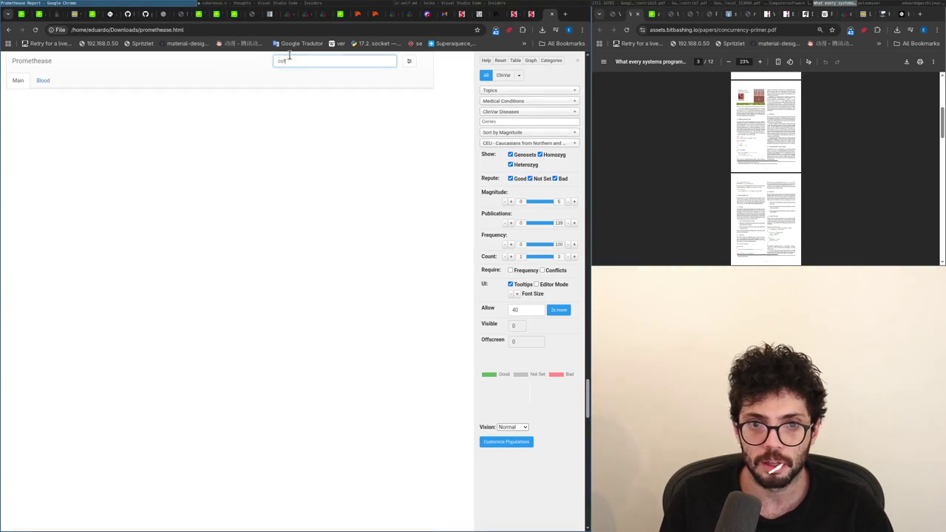
{"action": "left_click", "coordinate": [286, 213]}
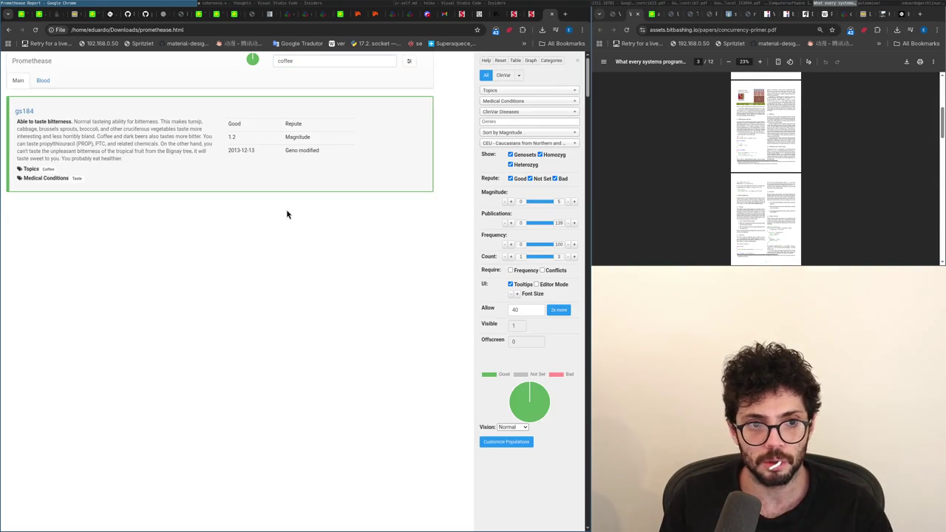
{"action": "double_click", "coordinate": [285, 59]}
{"action": "key", "text": "BackSpace"}
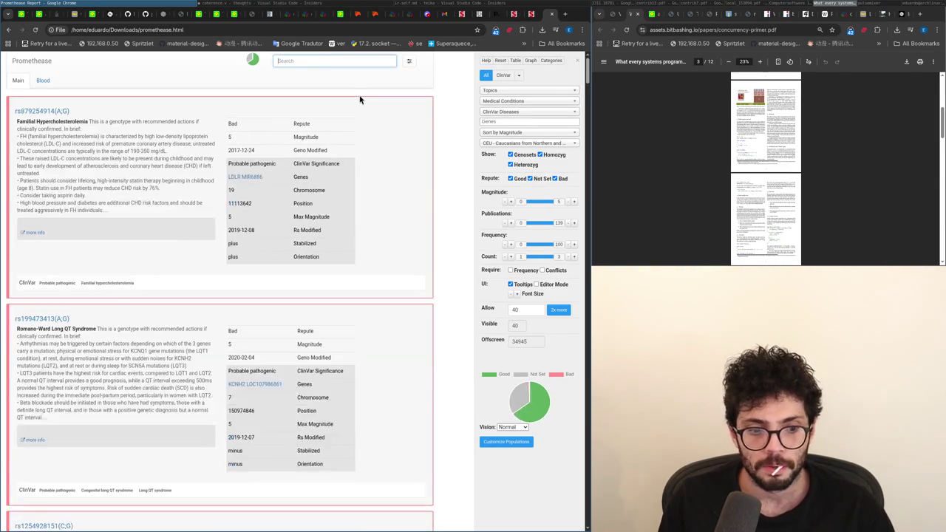
{"action": "type", "text": "smell"}
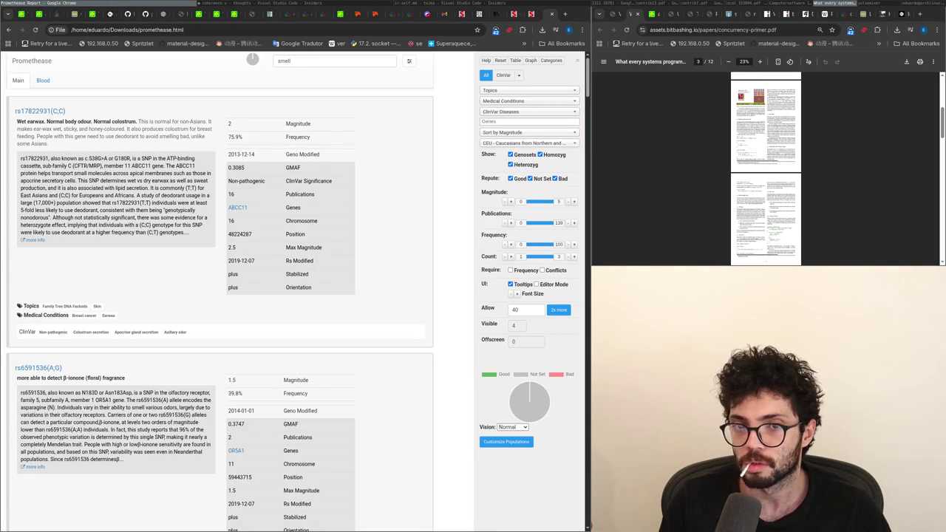
Sort the smell results by publications, scroll through them, and open rs61729907 on SNPedia.
{"action": "left_click", "coordinate": [526, 132]}
{"action": "scroll", "coordinate": [517, 192], "scroll_direction": "down", "scroll_amount": 3}
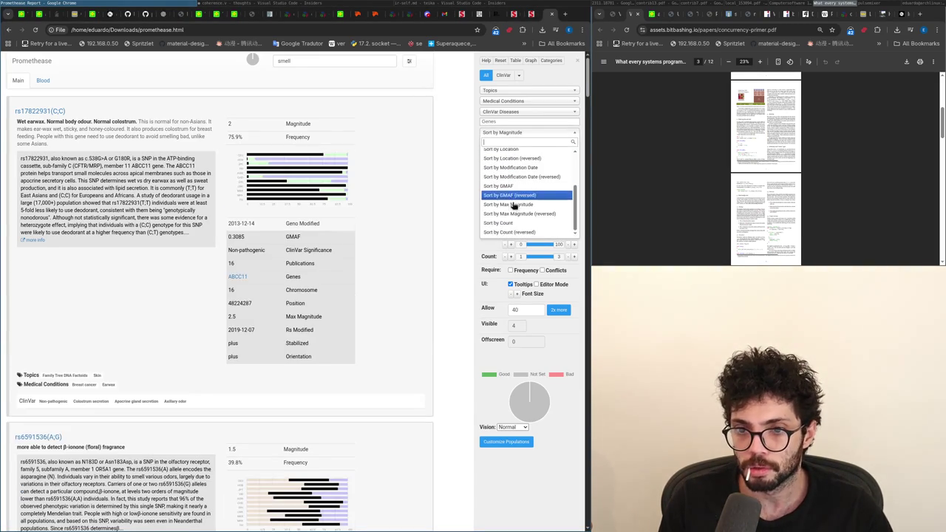
{"action": "scroll", "coordinate": [512, 201], "scroll_direction": "up", "scroll_amount": 2}
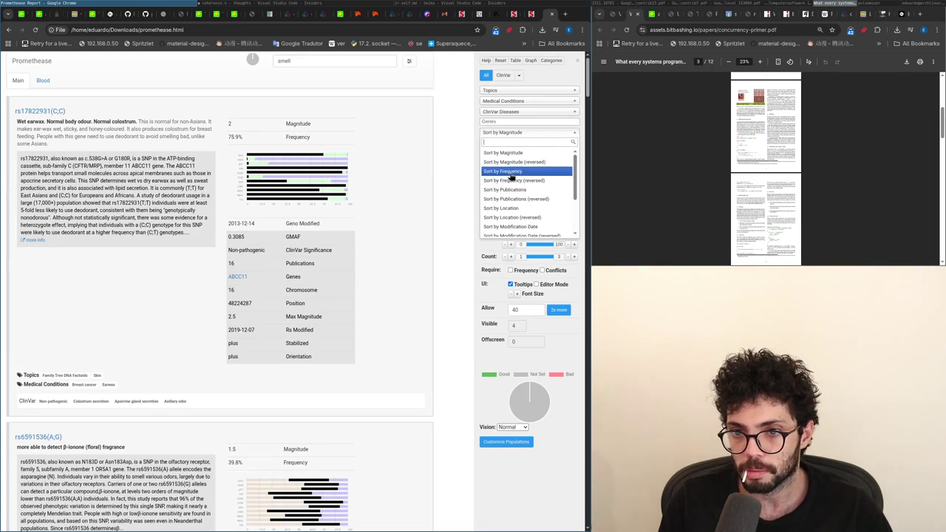
{"action": "left_click", "coordinate": [510, 190]}
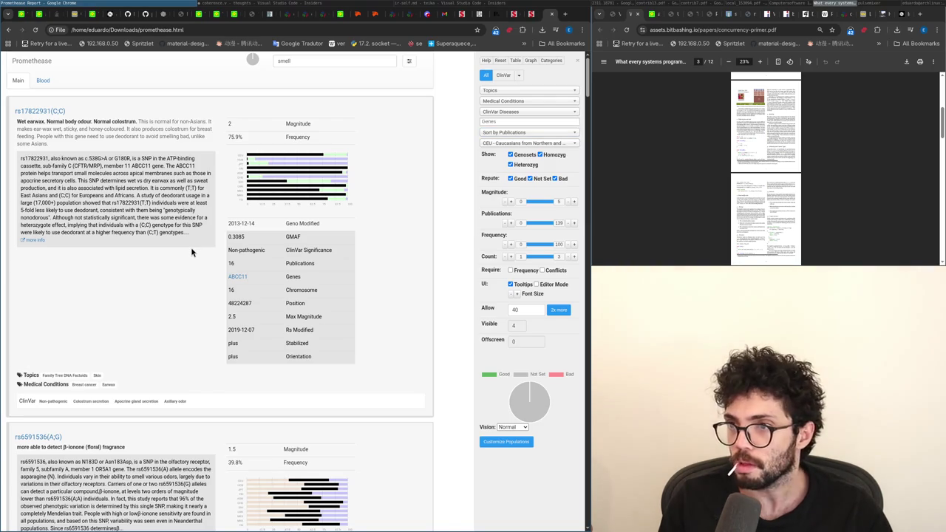
{"action": "scroll", "coordinate": [185, 270], "scroll_direction": "down", "scroll_amount": 3}
{"action": "scroll", "coordinate": [254, 196], "scroll_direction": "up", "scroll_amount": 3}
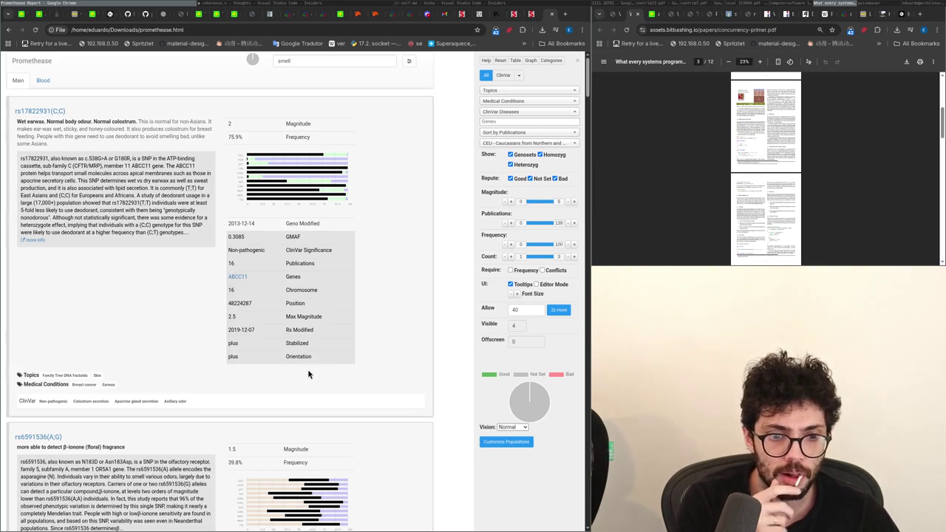
{"action": "scroll", "coordinate": [305, 376], "scroll_direction": "down", "scroll_amount": 3}
{"action": "scroll", "coordinate": [305, 376], "scroll_direction": "down", "scroll_amount": 5}
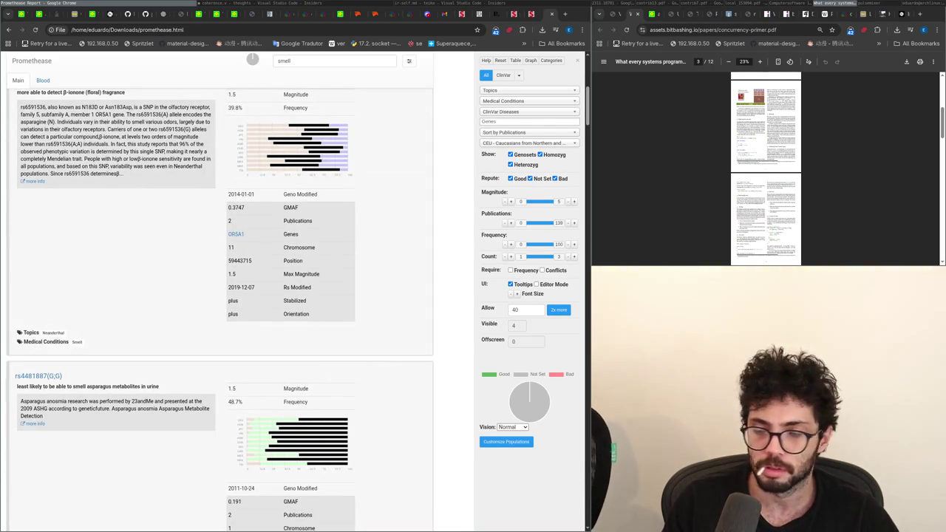
{"action": "scroll", "coordinate": [292, 357], "scroll_direction": "down", "scroll_amount": 4}
{"action": "scroll", "coordinate": [280, 352], "scroll_direction": "down", "scroll_amount": 4}
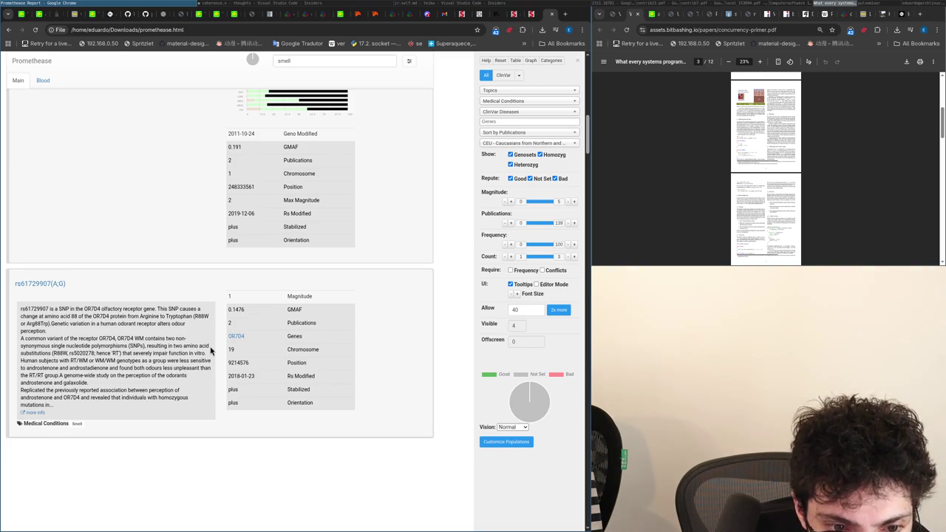
{"action": "left_click", "coordinate": [26, 417]}
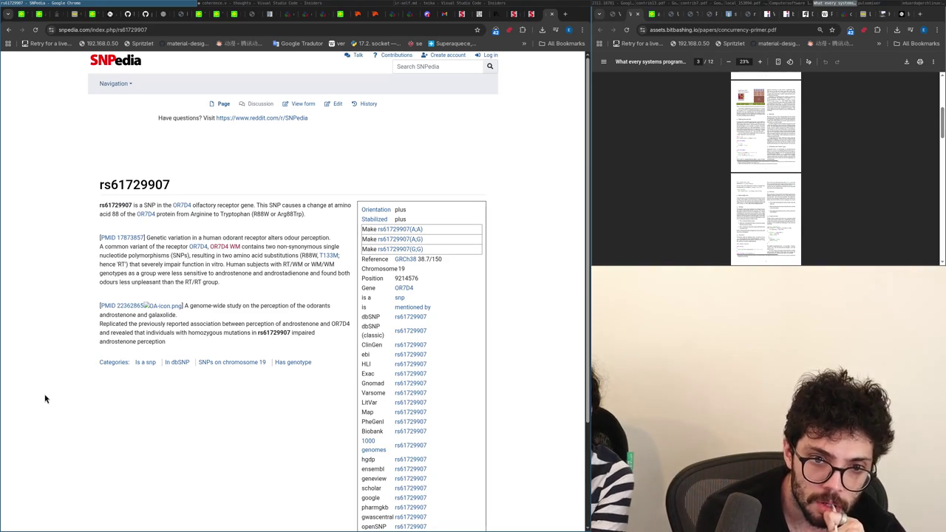
Return from the rs61729907 SNPedia page to the Promethease report.
{"action": "key", "text": "alt+Left"}
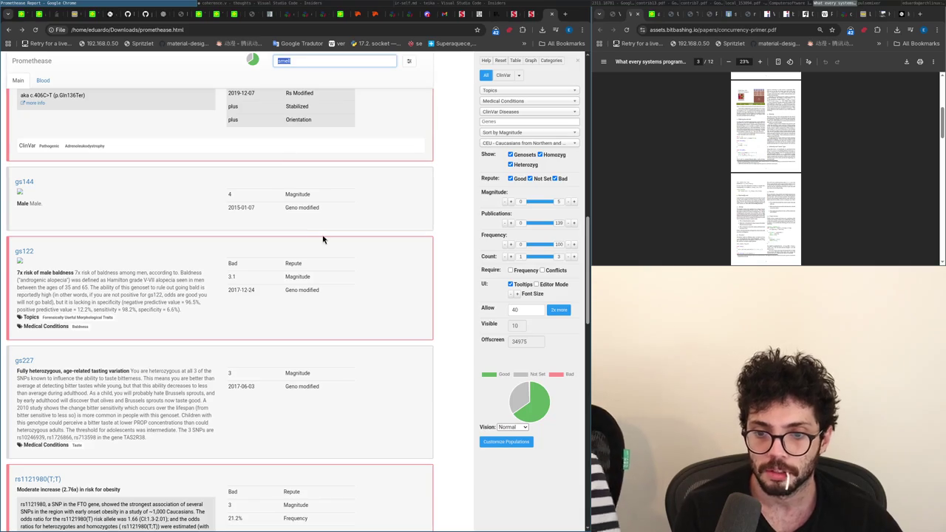
Filter ClinVar diseases to Autism (7) and clear the 'smell' search term.
{"action": "left_click", "coordinate": [504, 113]}
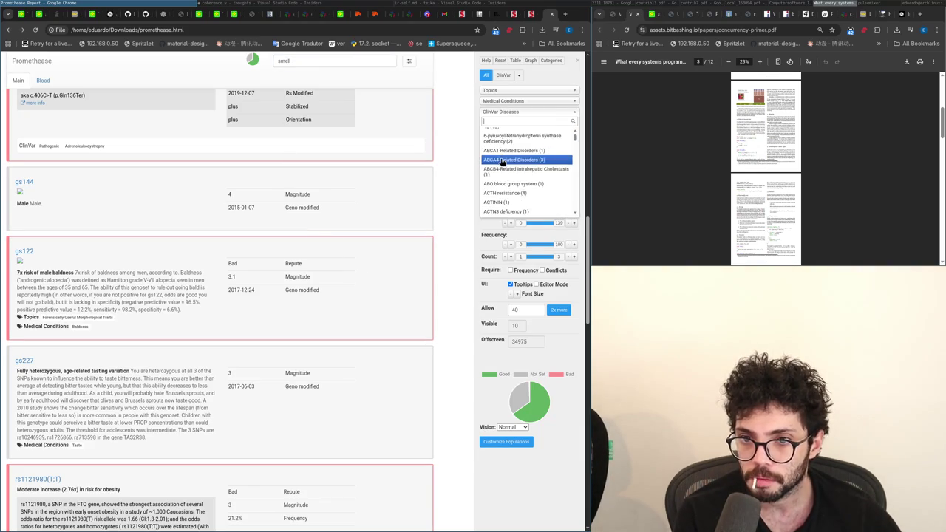
{"action": "scroll", "coordinate": [501, 161], "scroll_direction": "up", "scroll_amount": 3}
{"action": "type", "text": "au"}
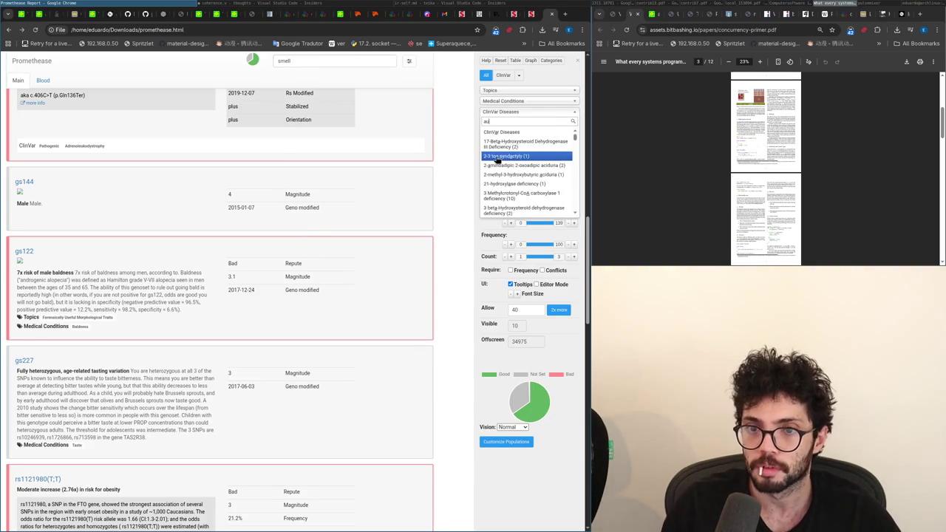
{"action": "type", "text": "tism"}
{"action": "key", "text": "Return"}
{"action": "left_click", "coordinate": [425, 164]}
{"action": "left_click", "coordinate": [344, 61]}
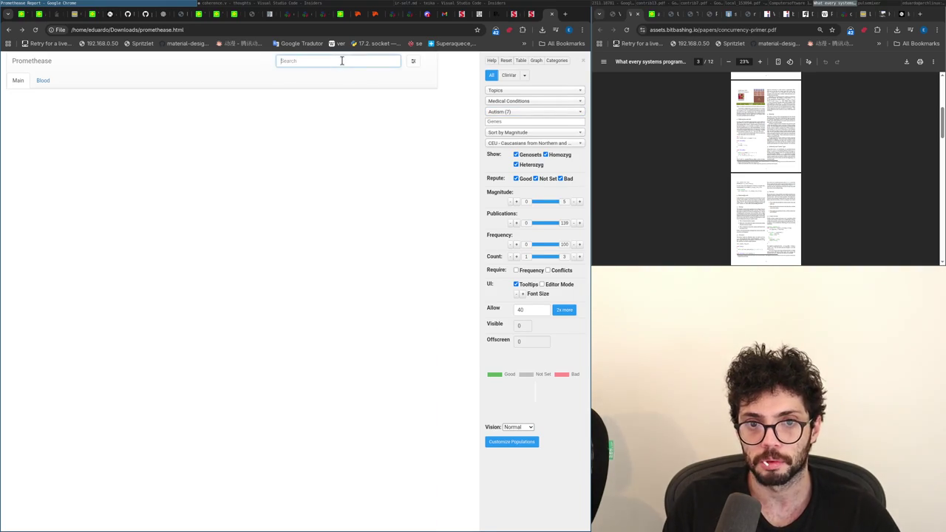
{"action": "key", "text": "ctrl+a"}
{"action": "key", "text": "BackSpace"}
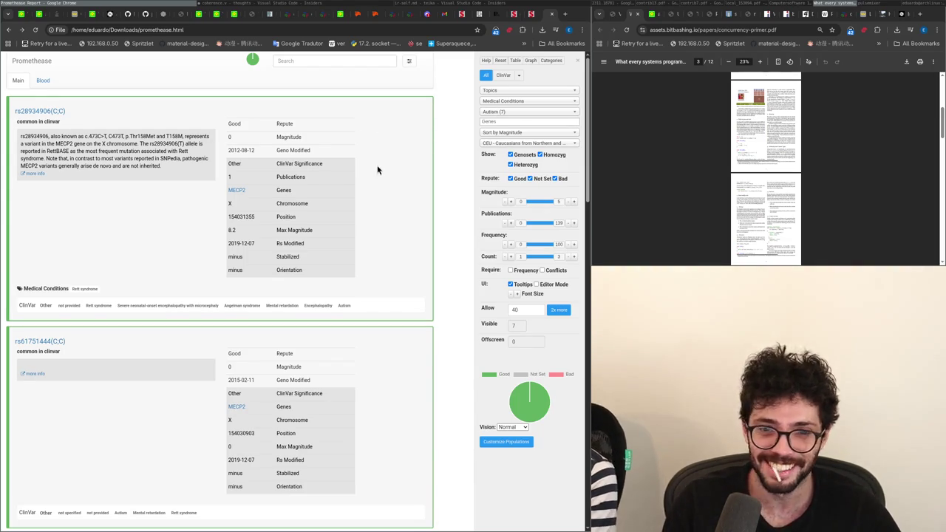
Sort the seven autism results by publications and scroll through them.
{"action": "scroll", "coordinate": [260, 306], "scroll_direction": "down", "scroll_amount": 3}
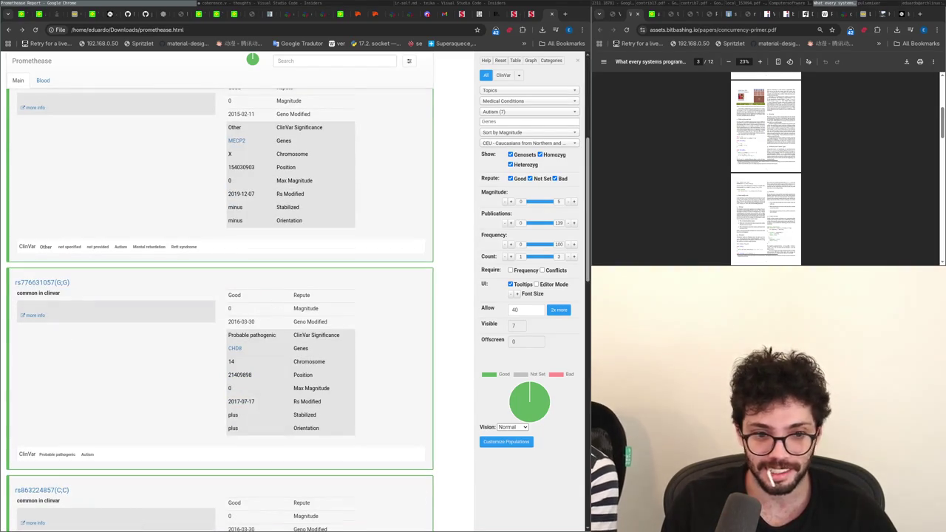
{"action": "scroll", "coordinate": [381, 314], "scroll_direction": "up", "scroll_amount": 3}
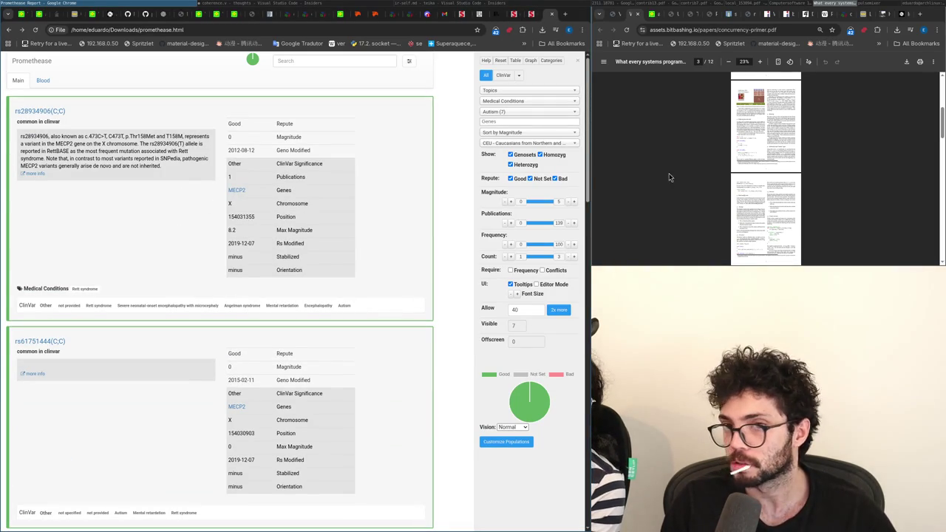
{"action": "left_click", "coordinate": [526, 133]}
{"action": "left_click", "coordinate": [532, 189]}
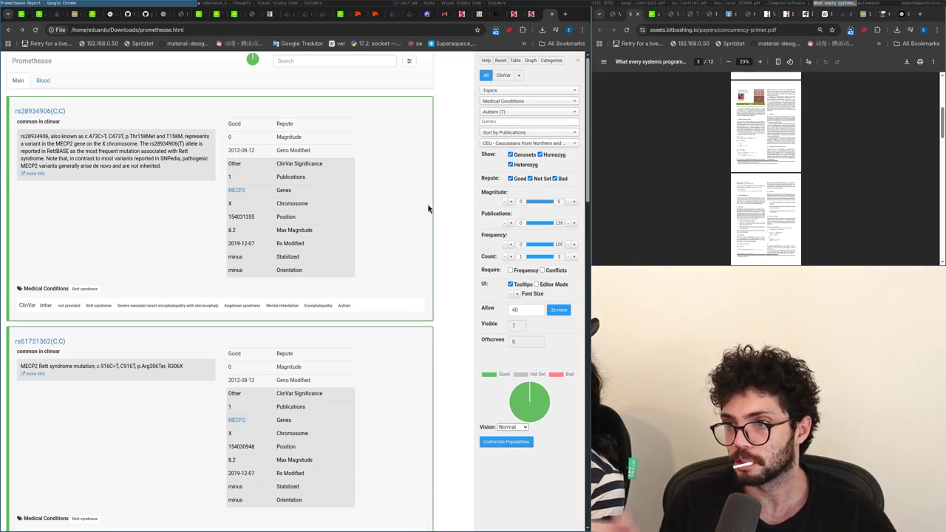
{"action": "scroll", "coordinate": [258, 399], "scroll_direction": "down", "scroll_amount": 3}
{"action": "scroll", "coordinate": [258, 399], "scroll_direction": "down", "scroll_amount": 1}
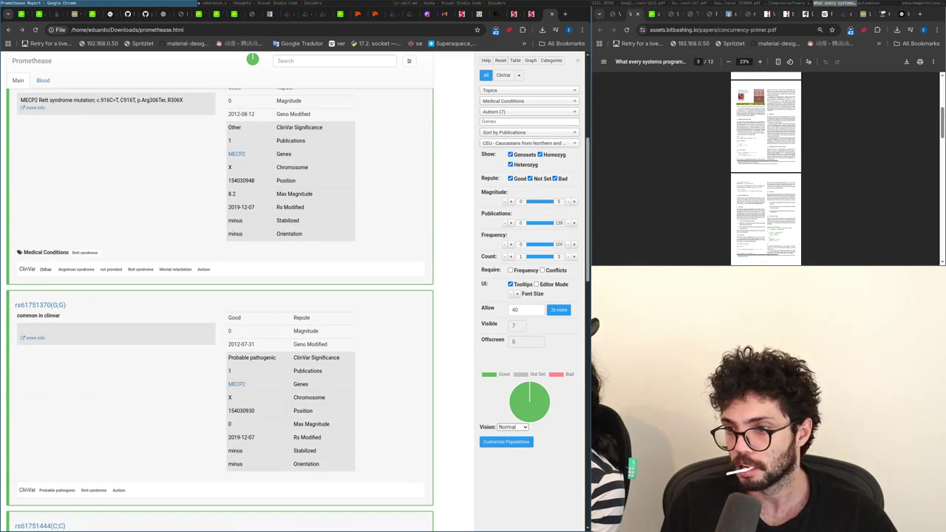
{"action": "scroll", "coordinate": [251, 343], "scroll_direction": "down", "scroll_amount": 3}
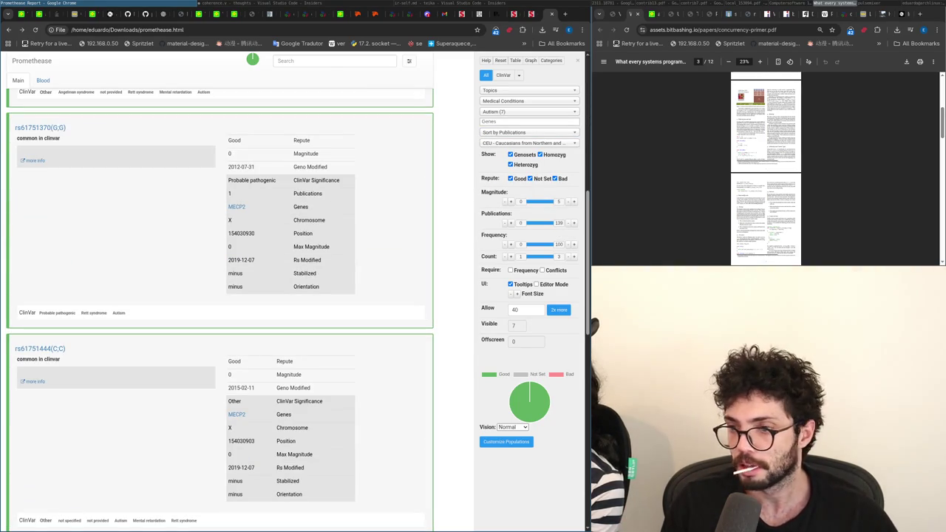
{"action": "scroll", "coordinate": [243, 355], "scroll_direction": "down", "scroll_amount": 3}
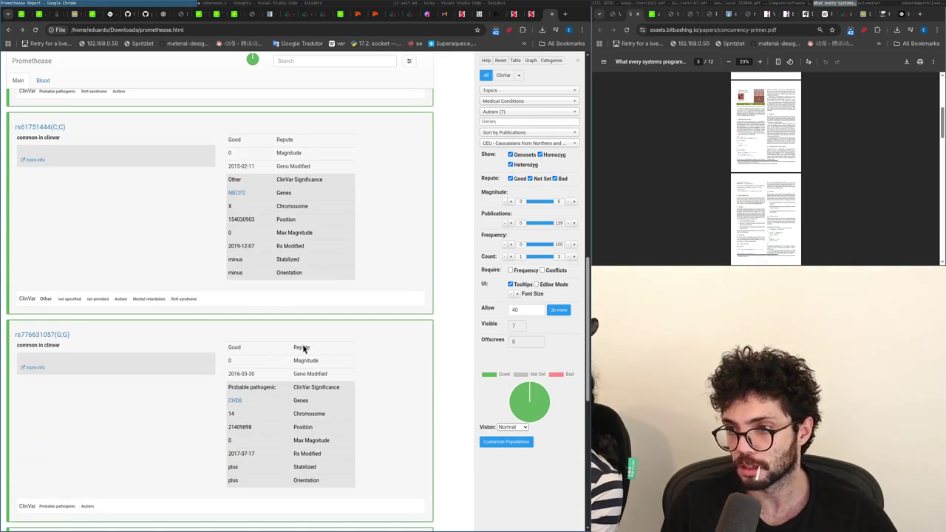
{"action": "scroll", "coordinate": [302, 348], "scroll_direction": "down", "scroll_amount": 1}
{"action": "scroll", "coordinate": [305, 340], "scroll_direction": "down", "scroll_amount": 2}
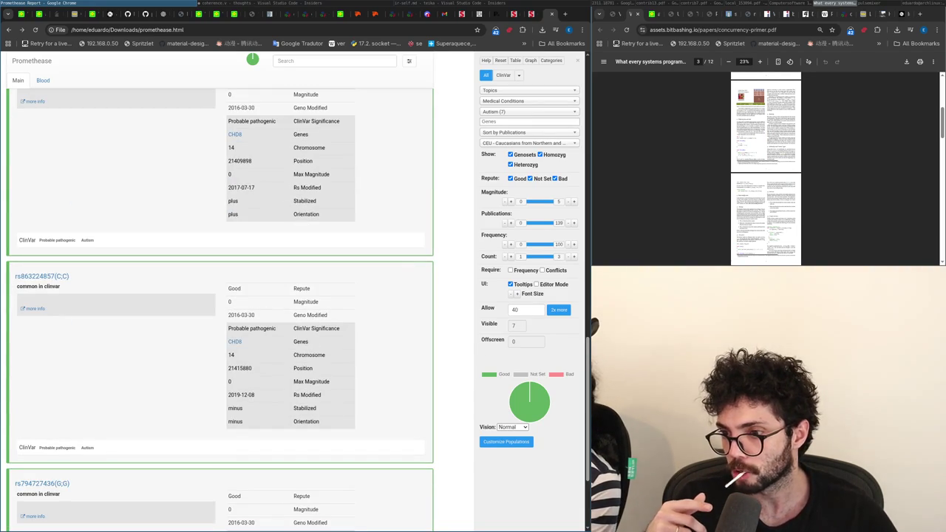
{"action": "scroll", "coordinate": [315, 368], "scroll_direction": "down", "scroll_amount": 2}
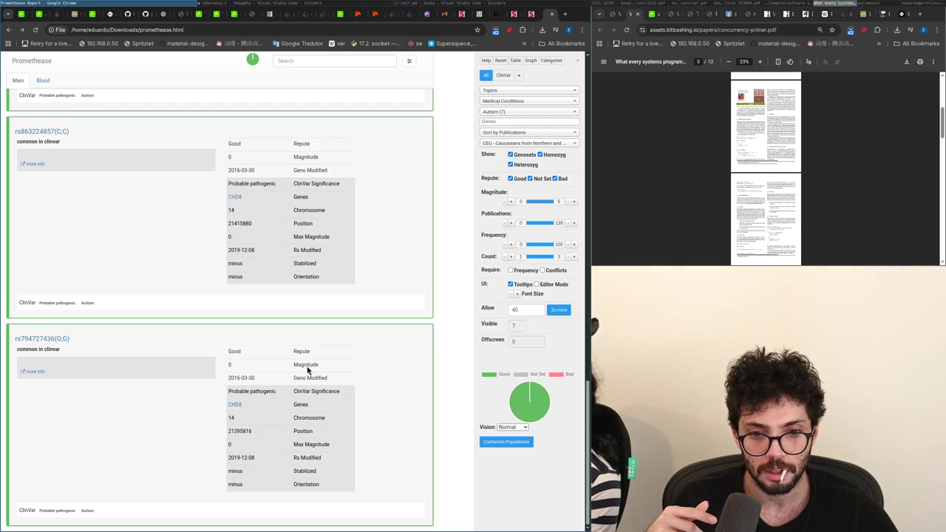
{"action": "scroll", "coordinate": [357, 353], "scroll_direction": "down", "scroll_amount": 5}
{"action": "scroll", "coordinate": [357, 352], "scroll_direction": "up", "scroll_amount": 4}
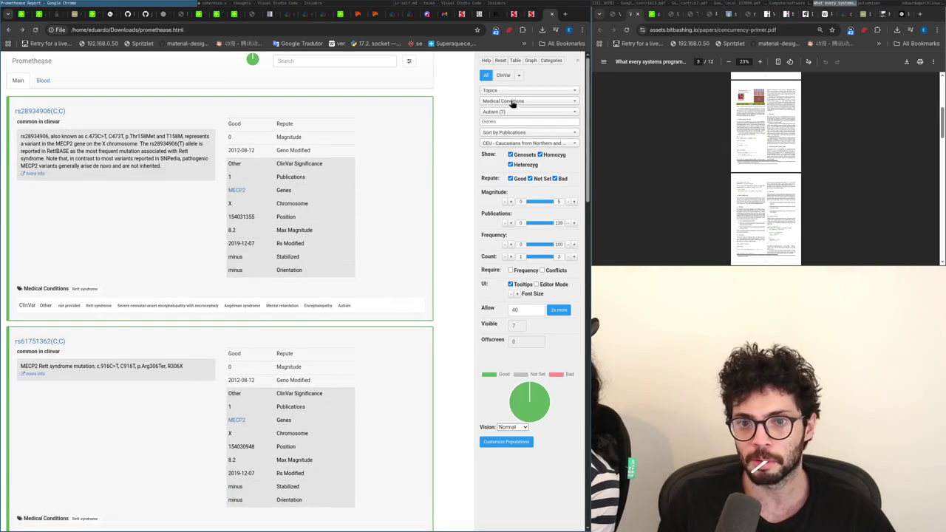
{"action": "left_click", "coordinate": [507, 112]}
Narrow the condition filter to Autism 1 and open rs4746's SNPedia entry.
{"action": "scroll", "coordinate": [510, 170], "scroll_direction": "down", "scroll_amount": 1}
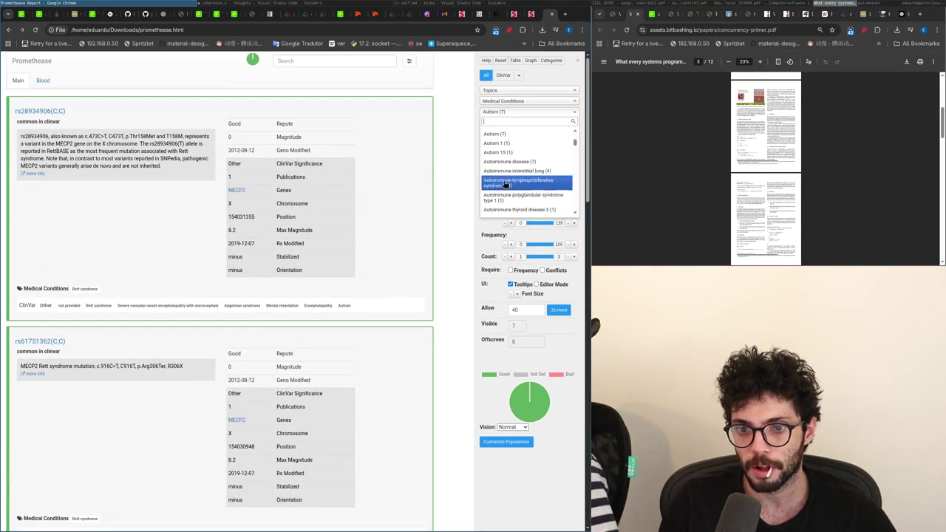
{"action": "left_click", "coordinate": [503, 154]}
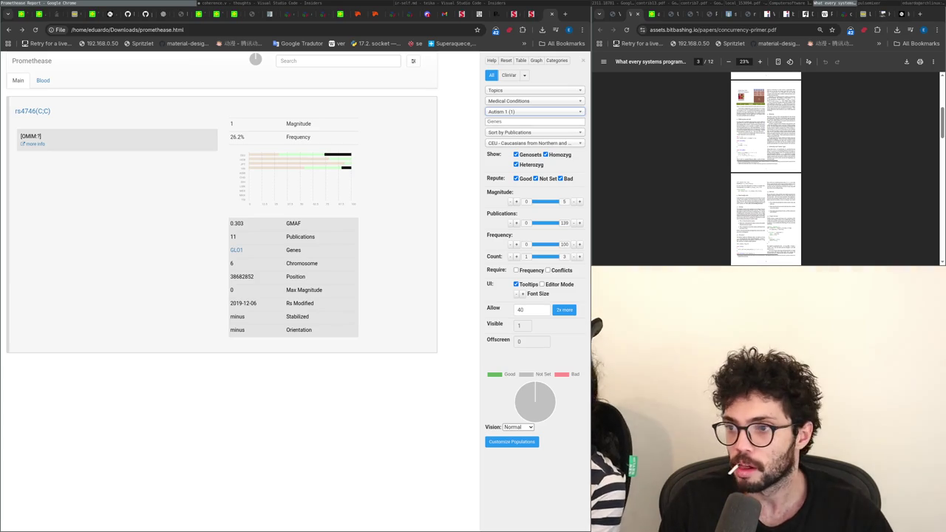
{"action": "left_click", "coordinate": [34, 143]}
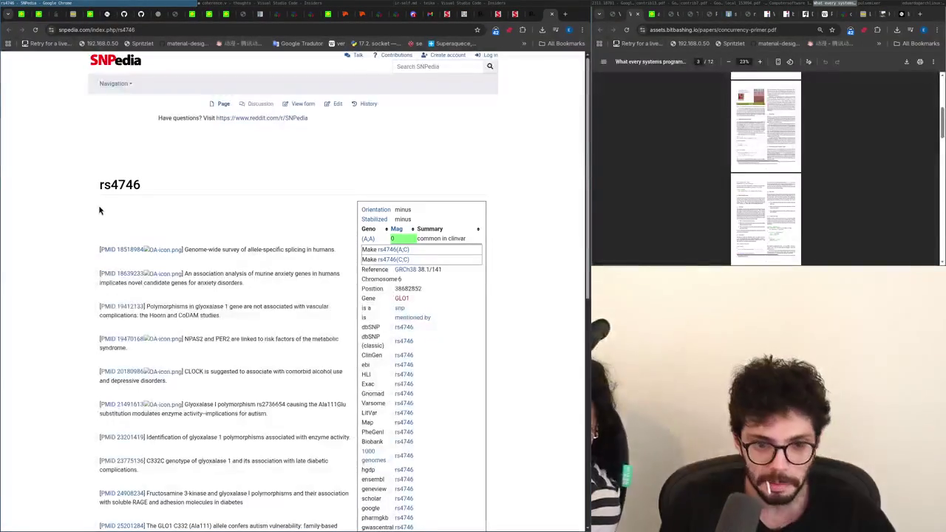
Find the four 'autism' mentions on the SNPedia rs4746 page, including the GLO1 C332 autism study.
{"action": "key", "text": "ctrl+f"}
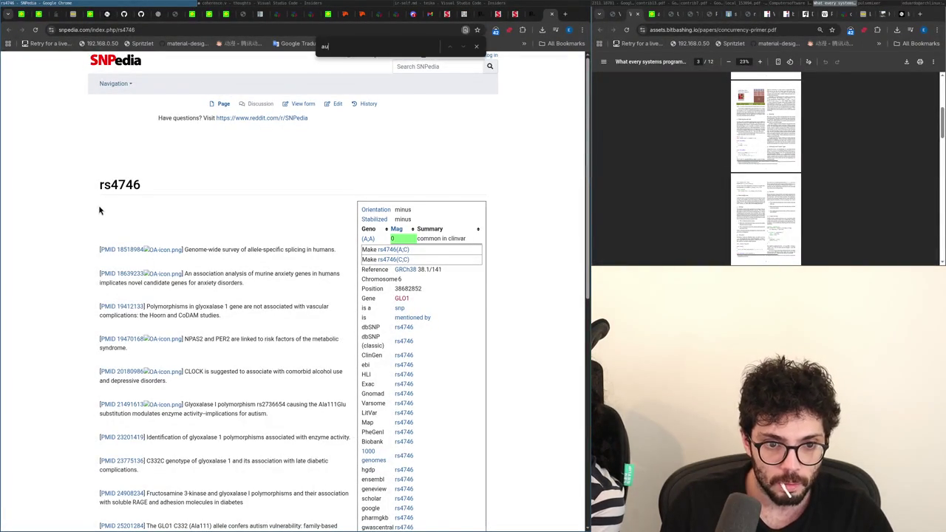
{"action": "type", "text": "autism"}
{"action": "scroll", "coordinate": [99, 210], "scroll_direction": "up", "scroll_amount": 4}
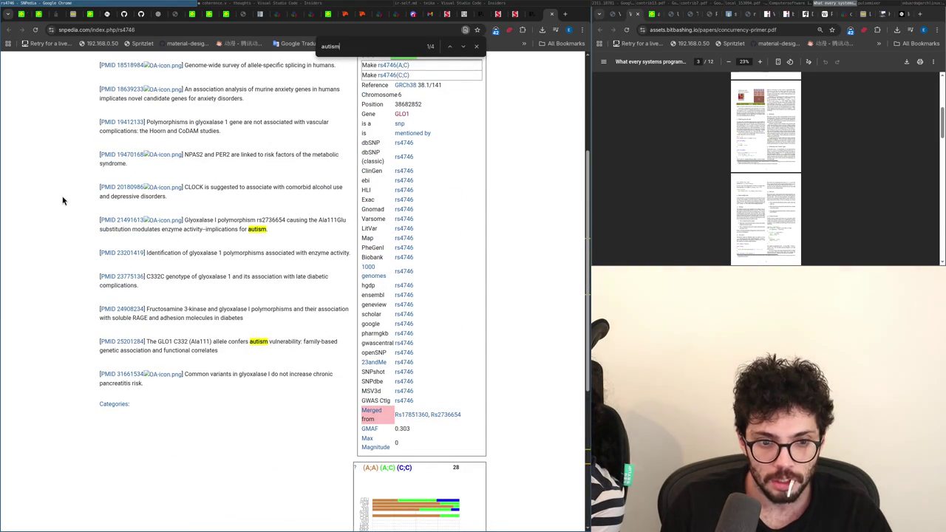
{"action": "scroll", "coordinate": [63, 201], "scroll_direction": "up", "scroll_amount": 1}
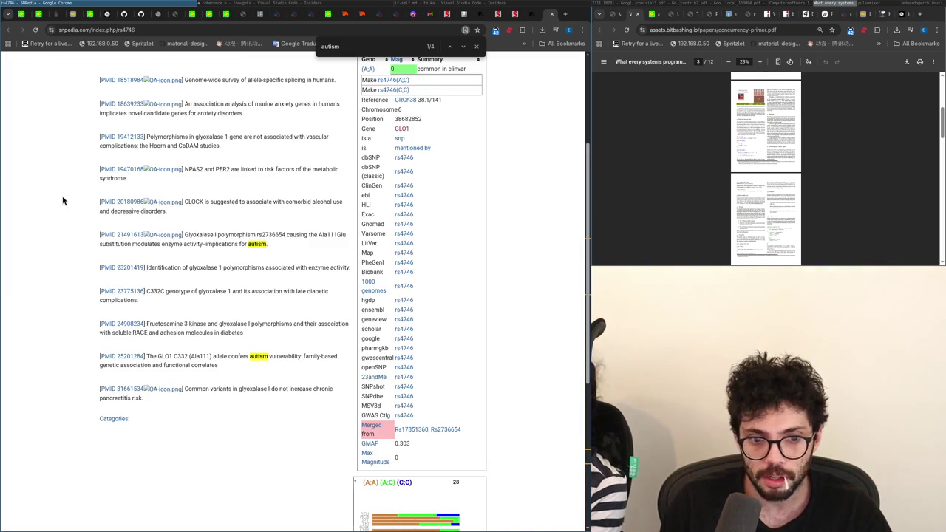
{"action": "scroll", "coordinate": [63, 200], "scroll_direction": "up", "scroll_amount": 1}
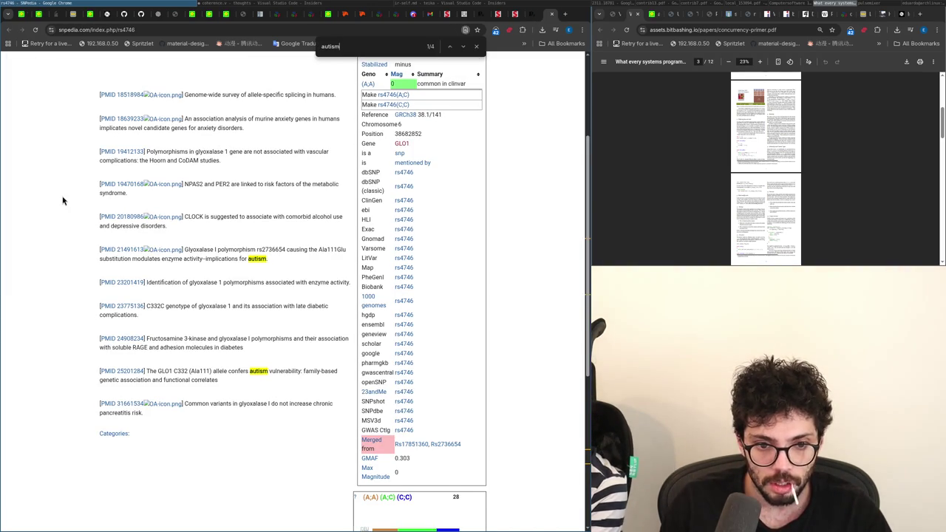
{"action": "scroll", "coordinate": [63, 200], "scroll_direction": "up", "scroll_amount": 3}
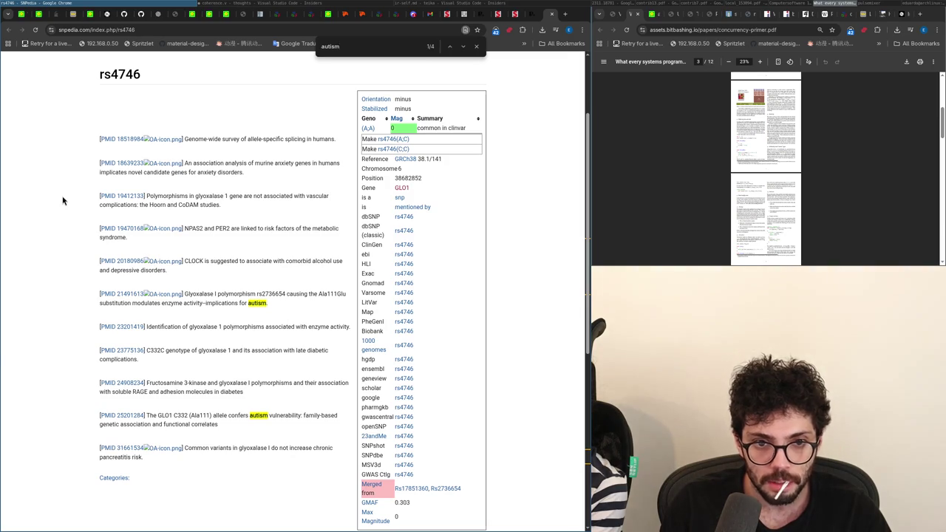
{"action": "key", "text": "ctrl+shift+Tab"}
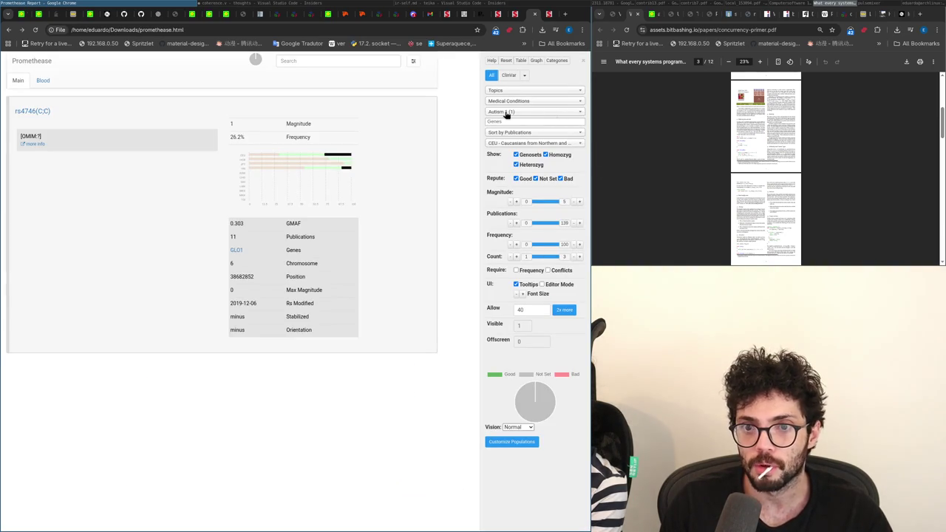
Filter the report to the Autism 15 condition.
{"action": "left_click", "coordinate": [507, 112]}
{"action": "type", "text": "utism"}
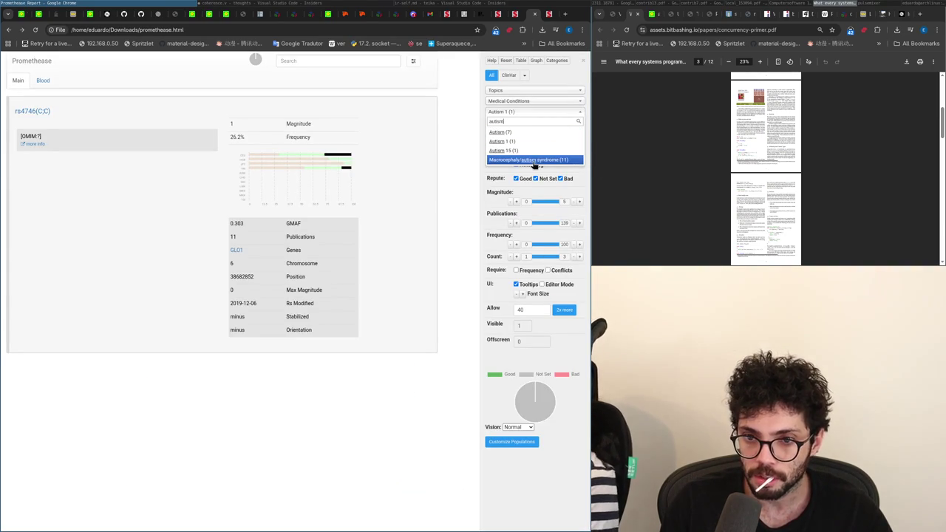
{"action": "left_click", "coordinate": [527, 150]}
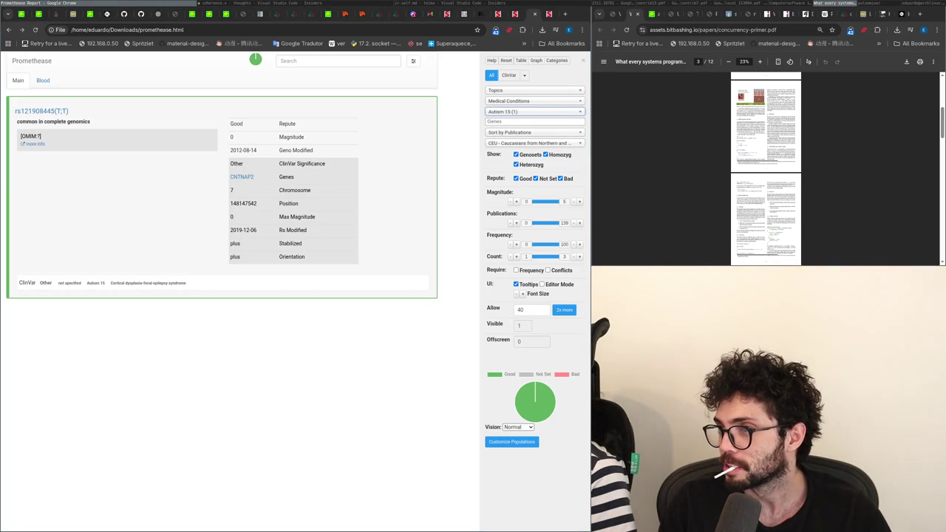
Switch the condition filter to Macrocephaly/autism syndrome, listing its 11 PTEN variants.
{"action": "left_click", "coordinate": [507, 112]}
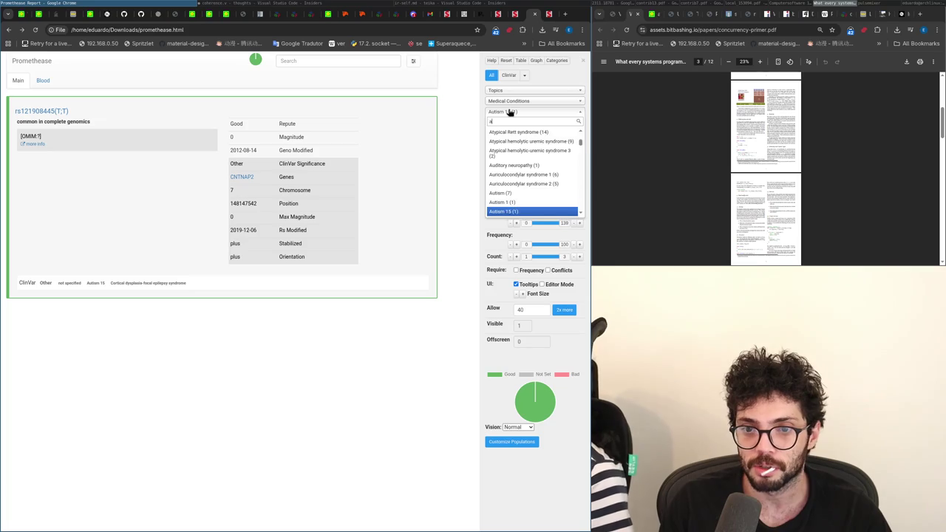
{"action": "type", "text": "autism"}
{"action": "key", "text": "Return"}
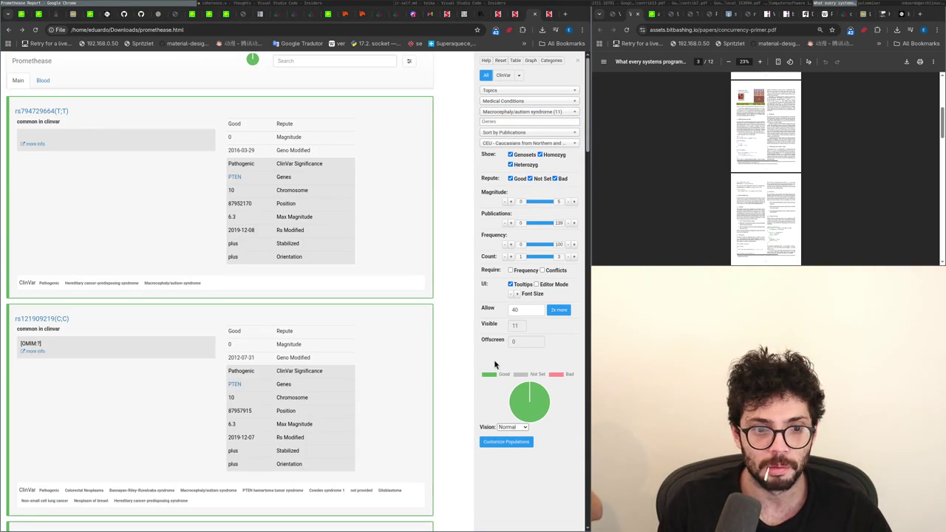
{"action": "scroll", "coordinate": [356, 407], "scroll_direction": "down", "scroll_amount": 4}
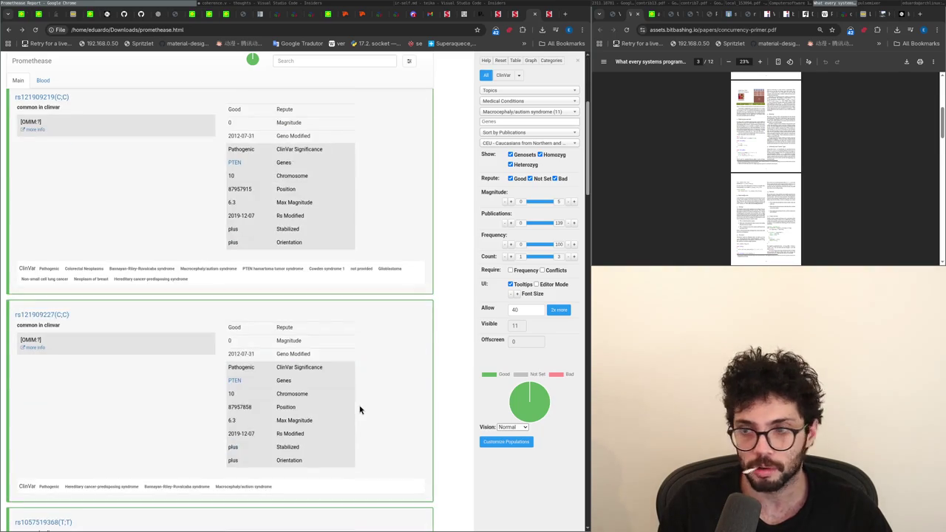
{"action": "scroll", "coordinate": [284, 369], "scroll_direction": "down", "scroll_amount": 3}
{"action": "scroll", "coordinate": [354, 369], "scroll_direction": "down", "scroll_amount": 3}
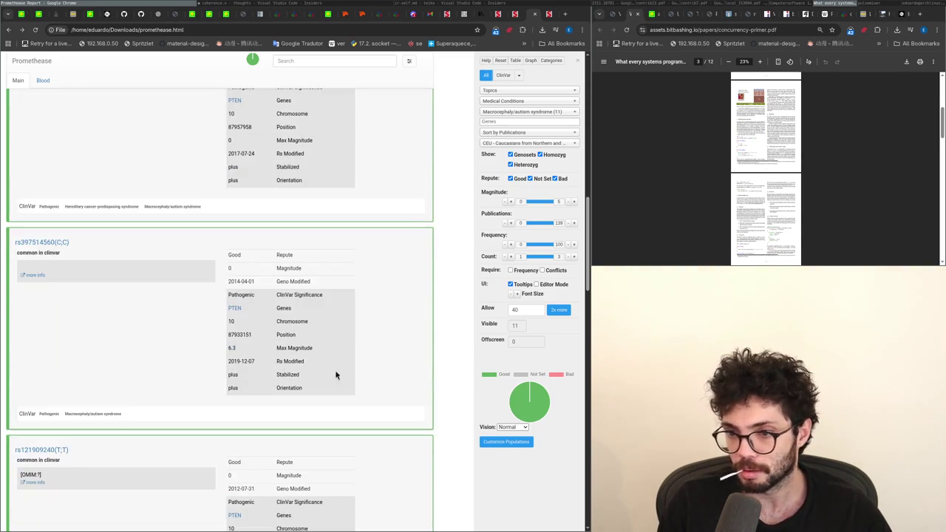
{"action": "scroll", "coordinate": [244, 387], "scroll_direction": "down", "scroll_amount": 5}
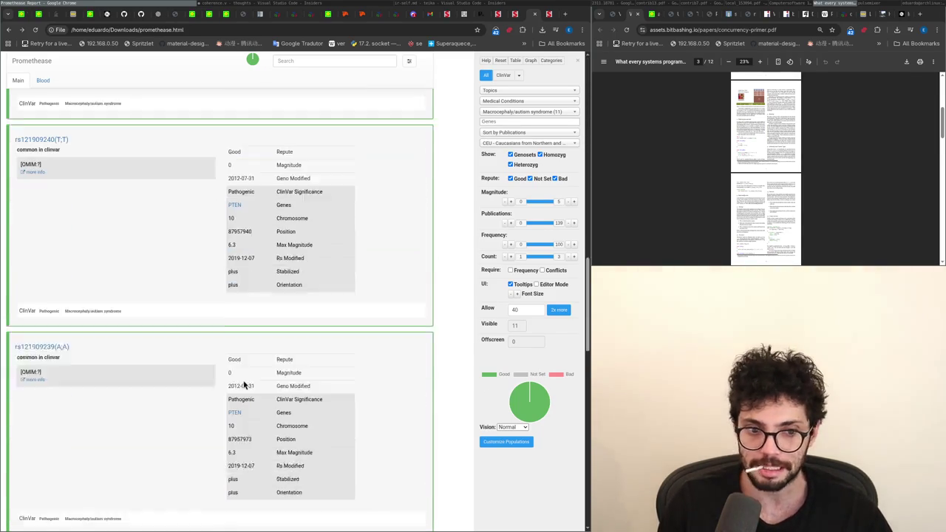
{"action": "scroll", "coordinate": [119, 336], "scroll_direction": "down", "scroll_amount": 5}
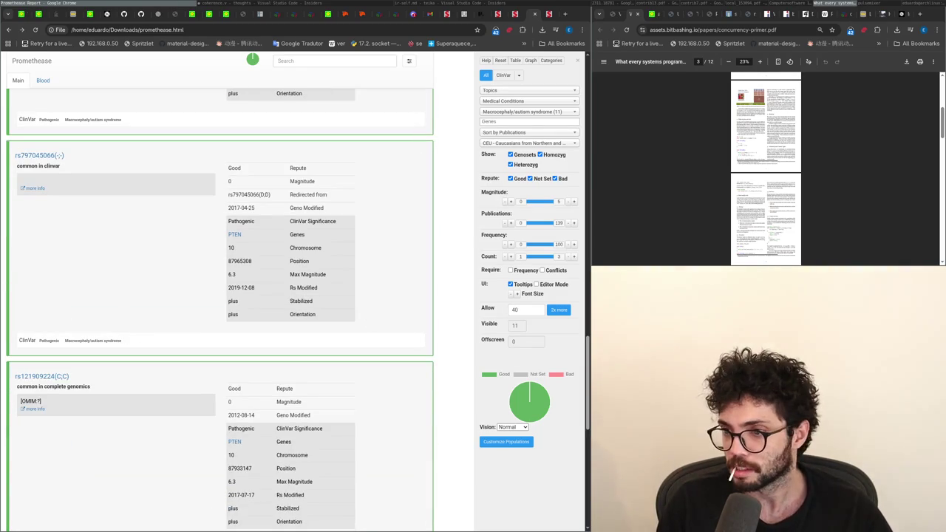
{"action": "scroll", "coordinate": [134, 288], "scroll_direction": "down", "scroll_amount": 3}
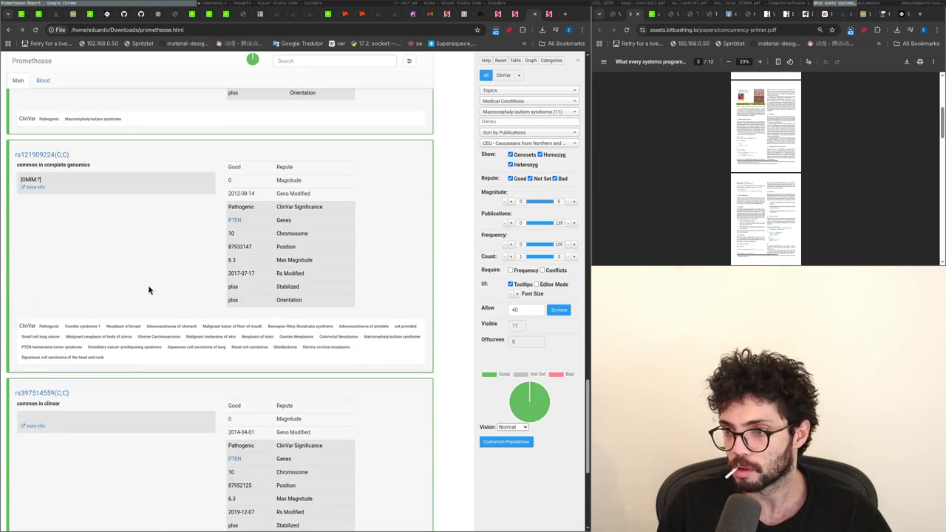
{"action": "scroll", "coordinate": [147, 290], "scroll_direction": "down", "scroll_amount": 4}
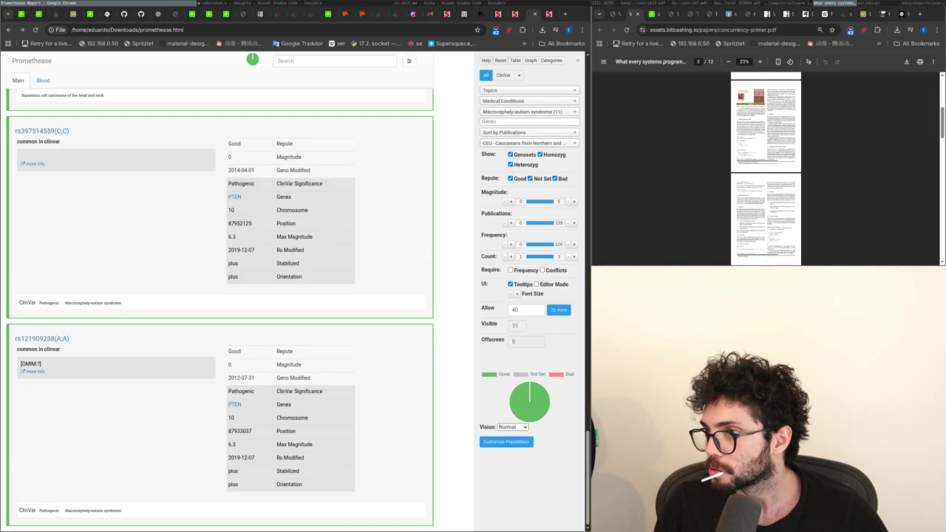
Reset the condition filter to ClinVar Diseases.
{"action": "left_click", "coordinate": [518, 111]}
{"action": "left_click_drag", "start_coordinate": [576, 181], "coordinate": [572, 133]}
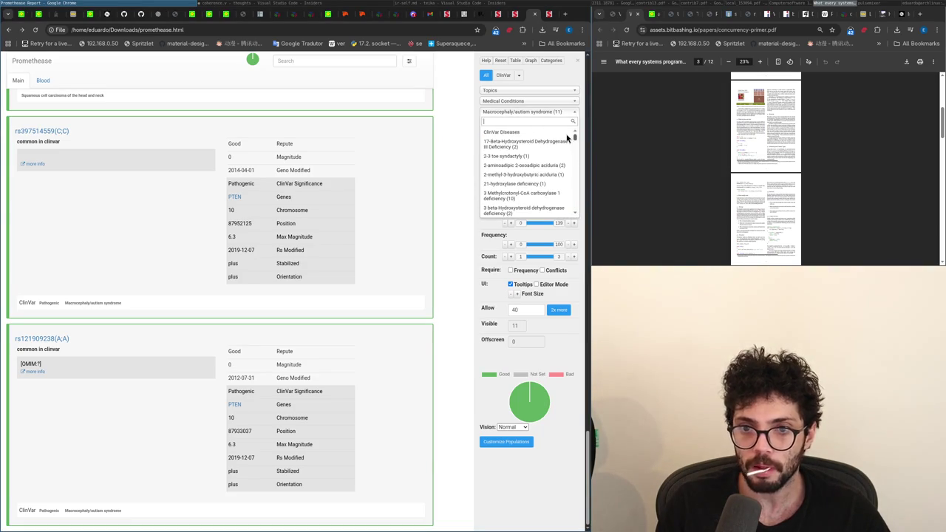
{"action": "left_click", "coordinate": [545, 133]}
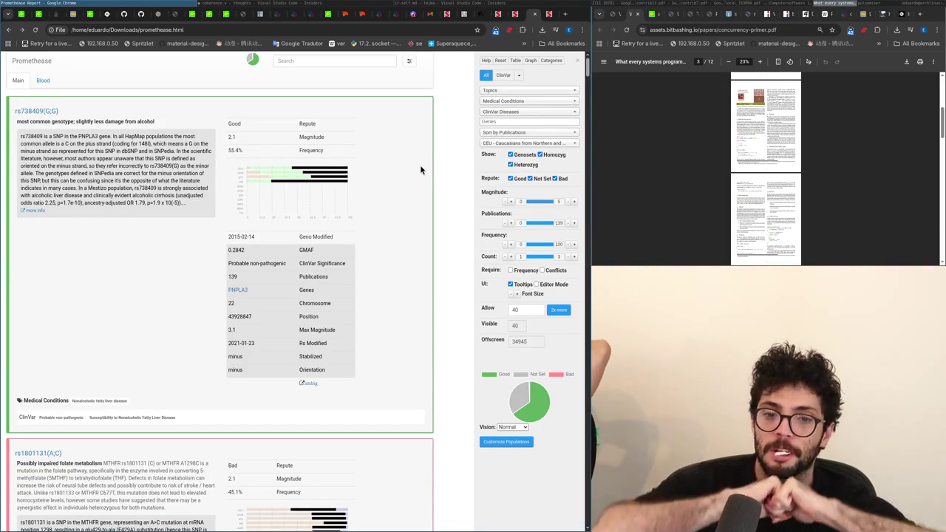
Search the report for the keyword 'stress', listing 23 SNPs led by rs53576.
{"action": "left_click", "coordinate": [311, 59]}
{"action": "type", "text": "dtress"}
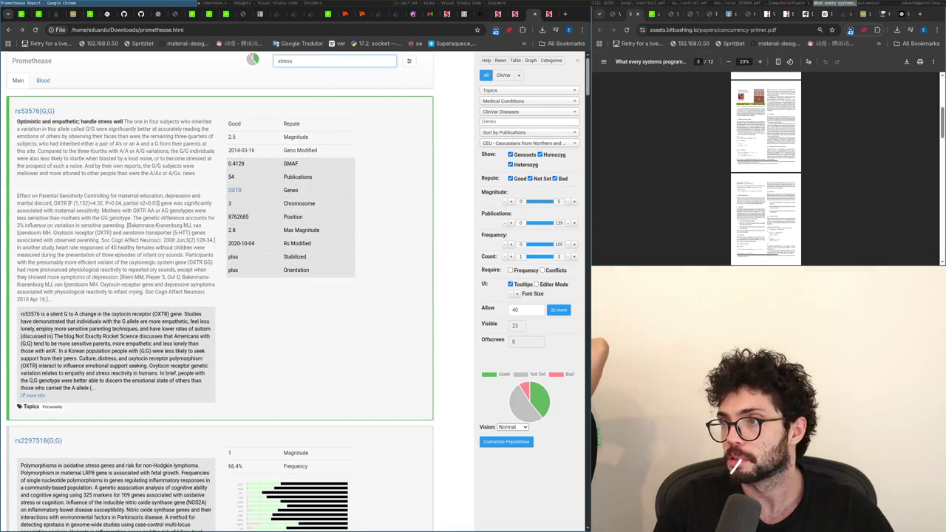
{"action": "key", "text": "alt+Tab"}
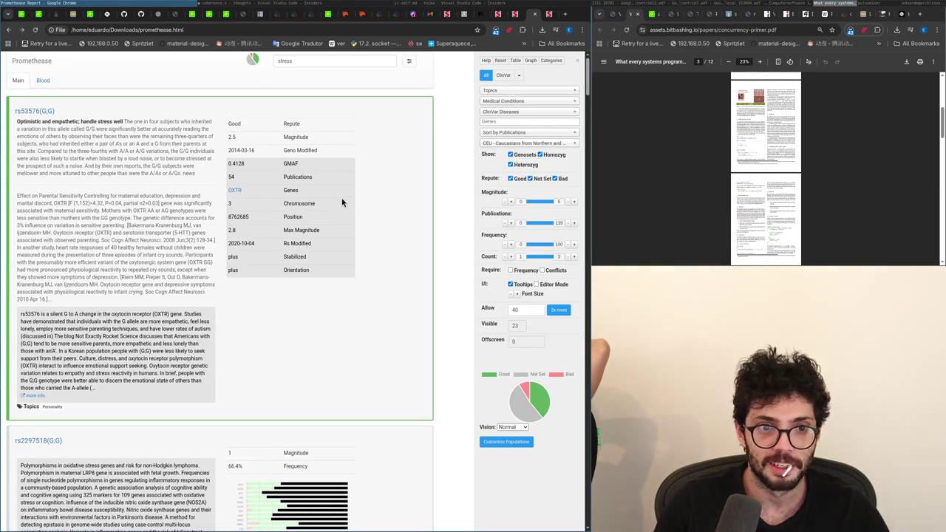
{"action": "scroll", "coordinate": [342, 202], "scroll_direction": "down", "scroll_amount": 3}
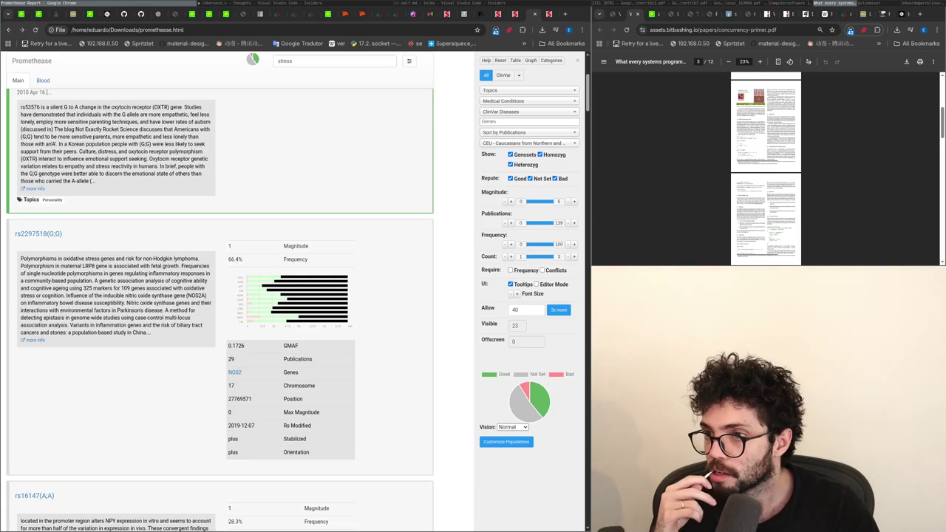
{"action": "scroll", "coordinate": [309, 232], "scroll_direction": "up", "scroll_amount": 3}
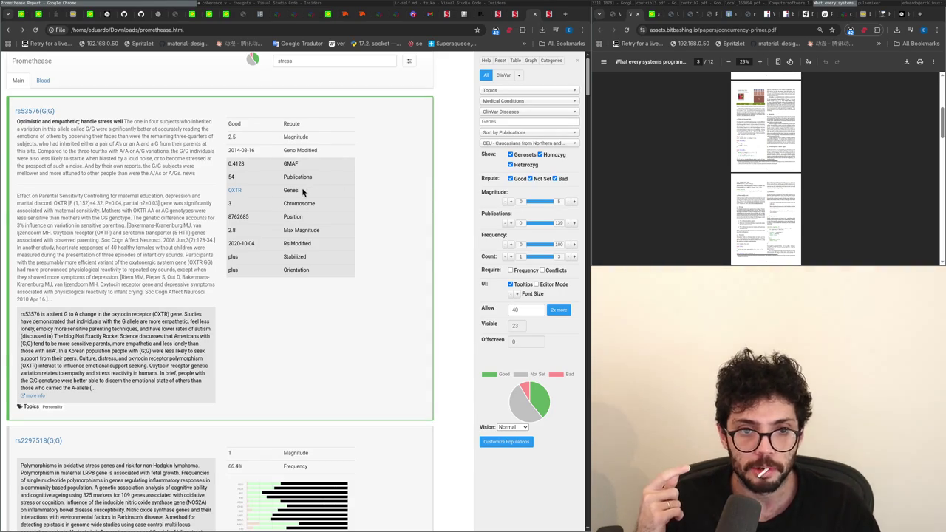
{"action": "scroll", "coordinate": [303, 193], "scroll_direction": "down", "scroll_amount": 3}
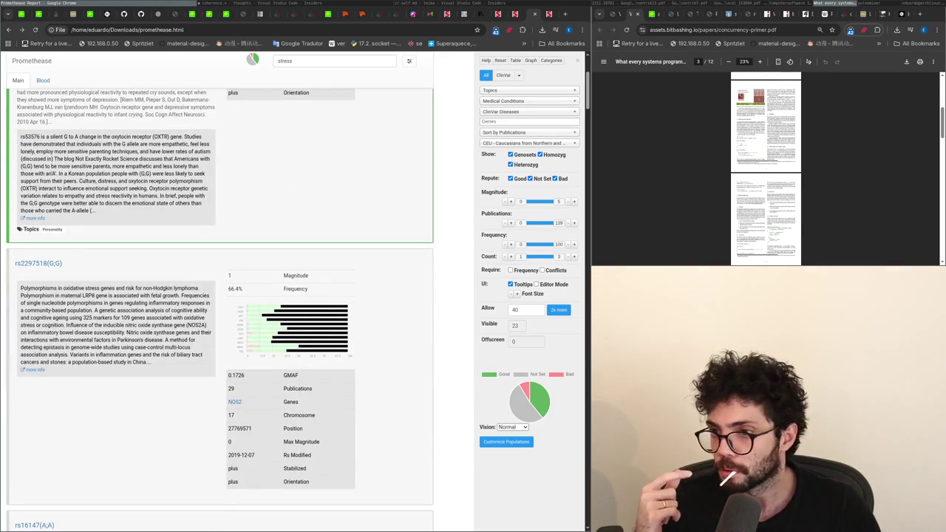
{"action": "scroll", "coordinate": [301, 226], "scroll_direction": "down", "scroll_amount": 5}
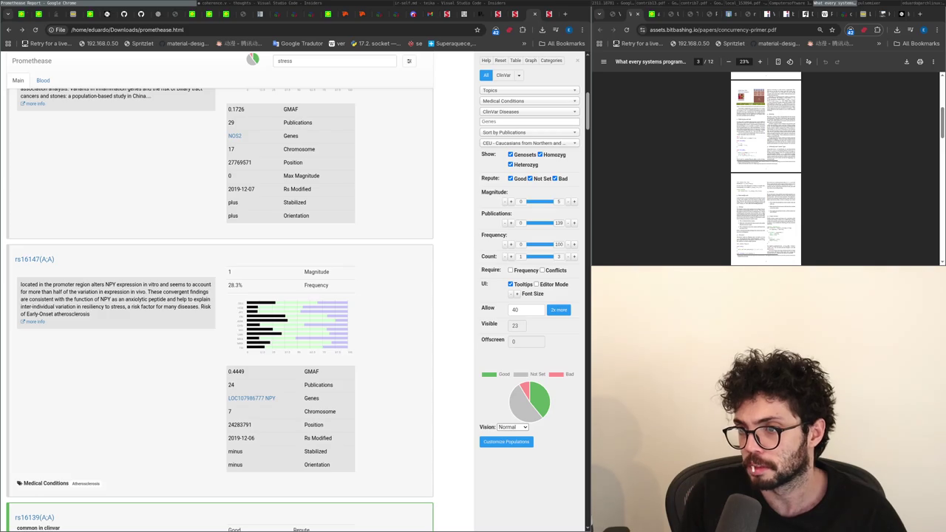
Copy the gene name NPY and search it on Google in a private window.
{"action": "double_click", "coordinate": [110, 287]}
{"action": "key", "text": "ctrl+c"}
{"action": "key", "text": "ctrl+shift+n"}
{"action": "key", "text": "ctrl+v"}
{"action": "key", "text": "Return"}
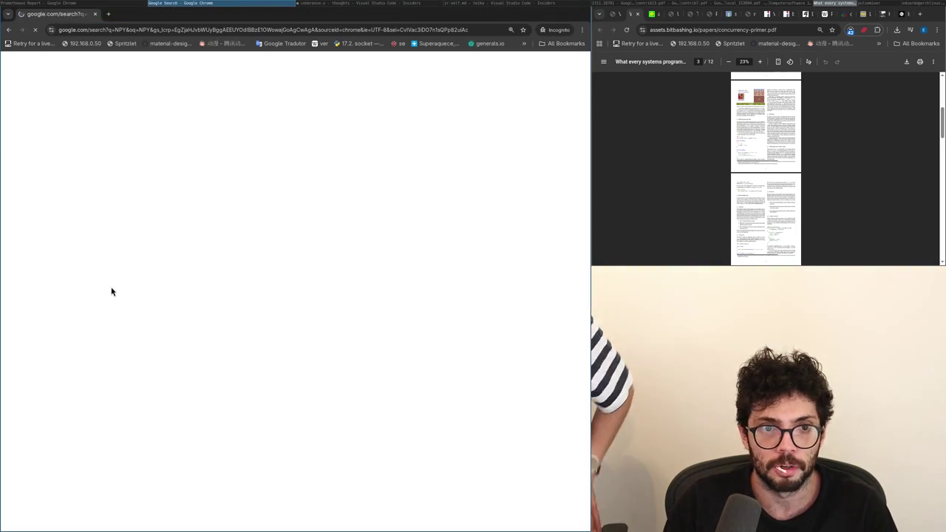
Search Google for 'NPY expression' and open the Wikipedia Neuropeptide Y result.
{"action": "key", "text": "ctrl+w"}
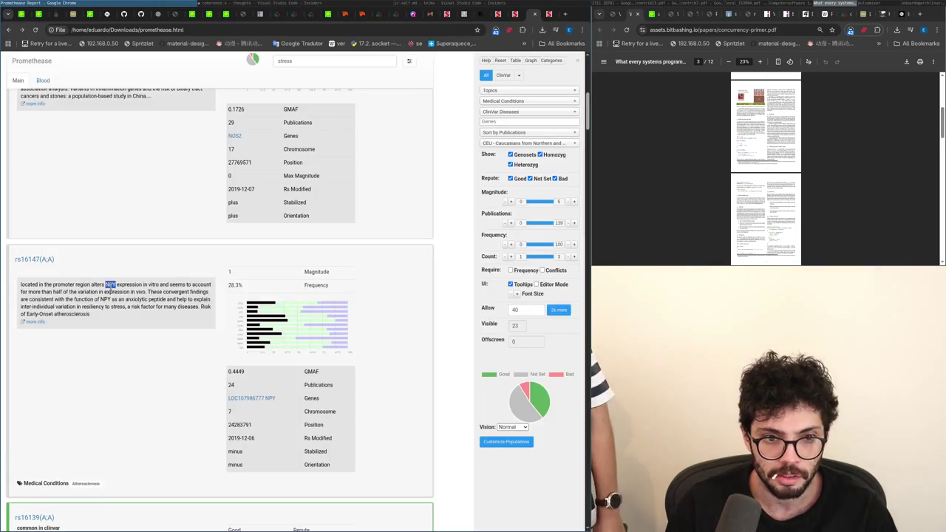
{"action": "key", "text": "ctrl+shift+n"}
{"action": "key", "text": "ctrl+v"}
{"action": "type", "text": "expression"}
{"action": "key", "text": "Return"}
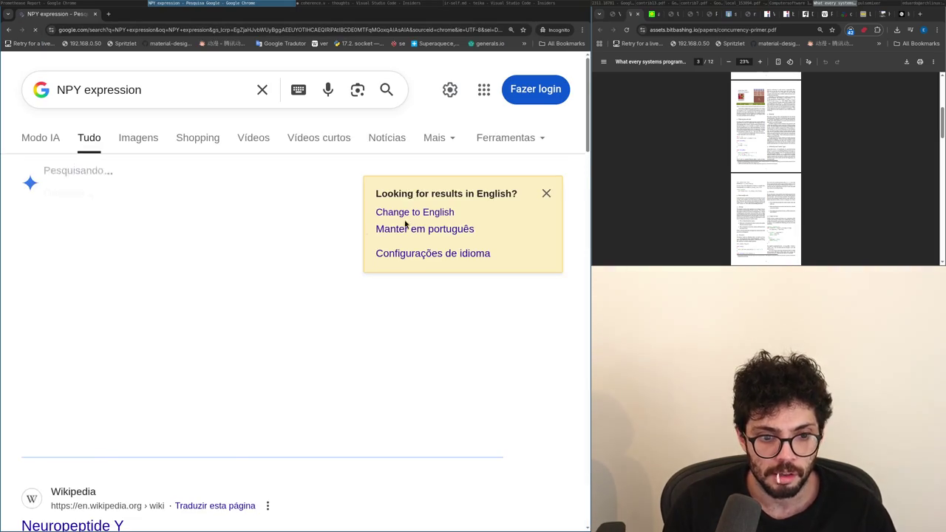
{"action": "scroll", "coordinate": [173, 306], "scroll_direction": "down", "scroll_amount": 3}
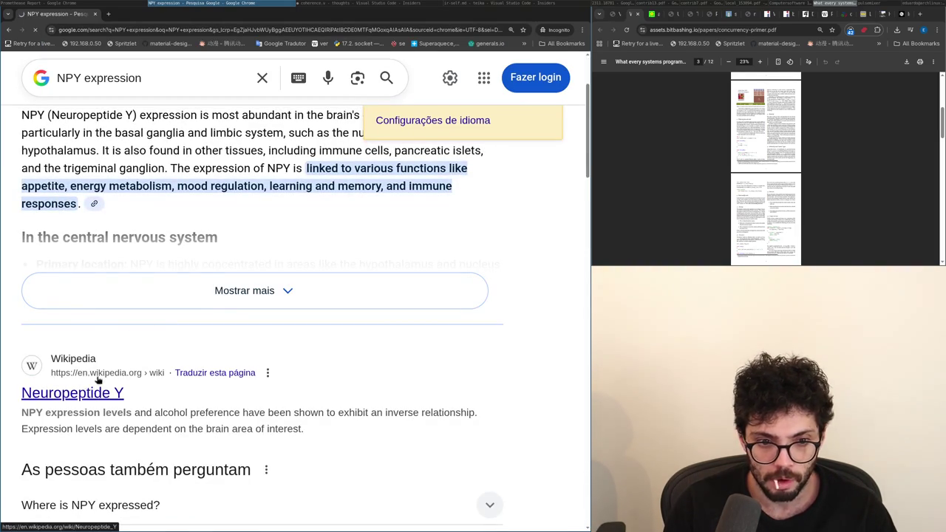
{"action": "left_click", "coordinate": [93, 385]}
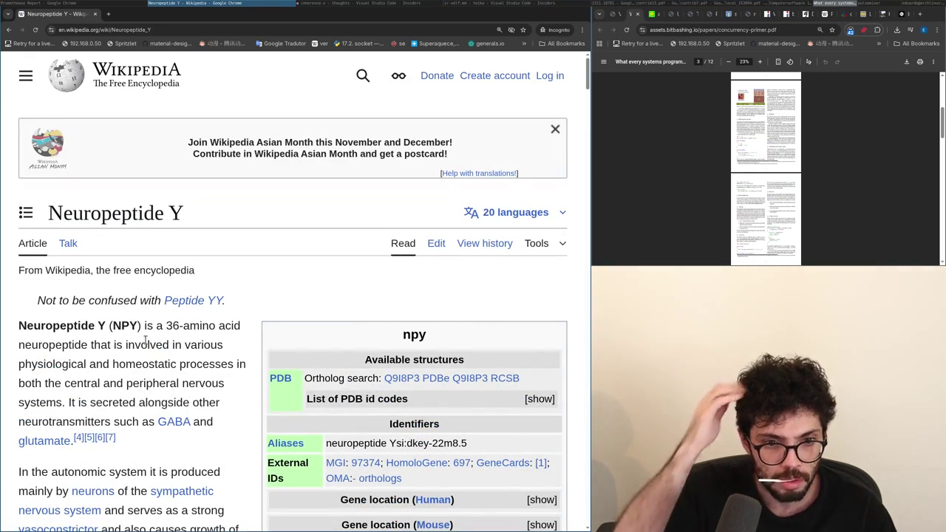
Step through the 'expression' matches in the Neuropeptide Y article.
{"action": "key", "text": "ctrl+f"}
{"action": "type", "text": "expression"}
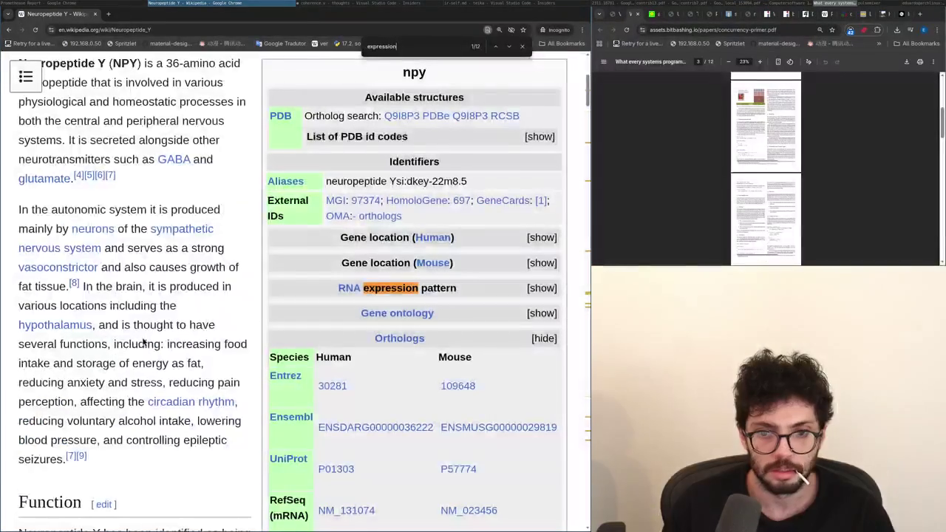
{"action": "key", "text": "Return"}
{"action": "key", "text": "Return"}
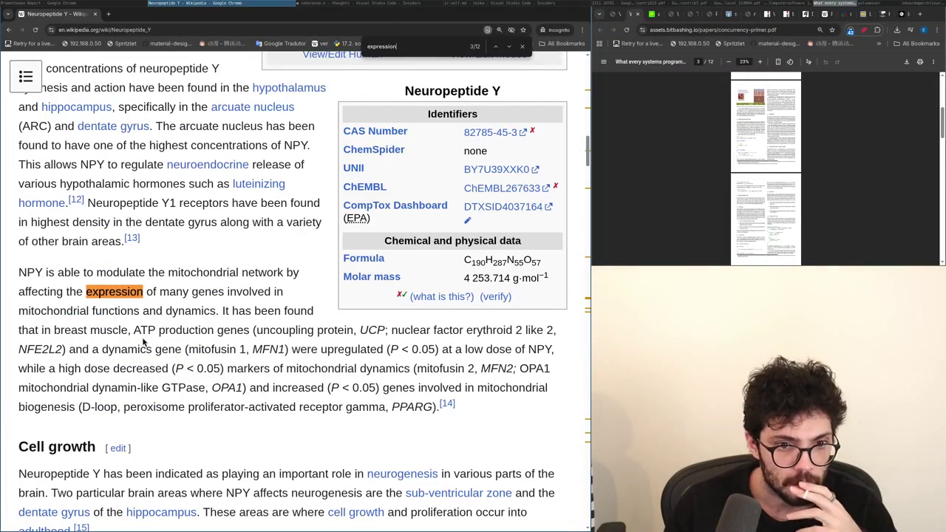
{"action": "key", "text": "Return"}
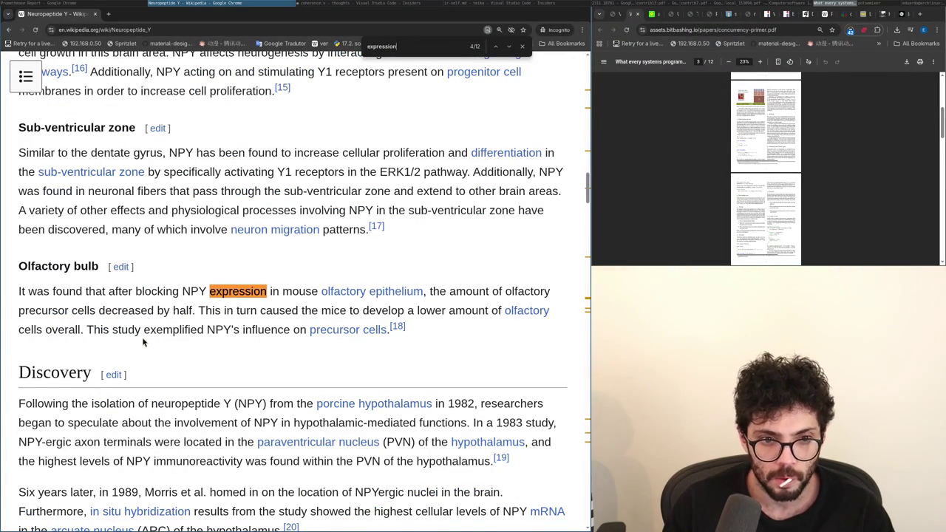
{"action": "scroll", "coordinate": [143, 342], "scroll_direction": "down", "scroll_amount": 1}
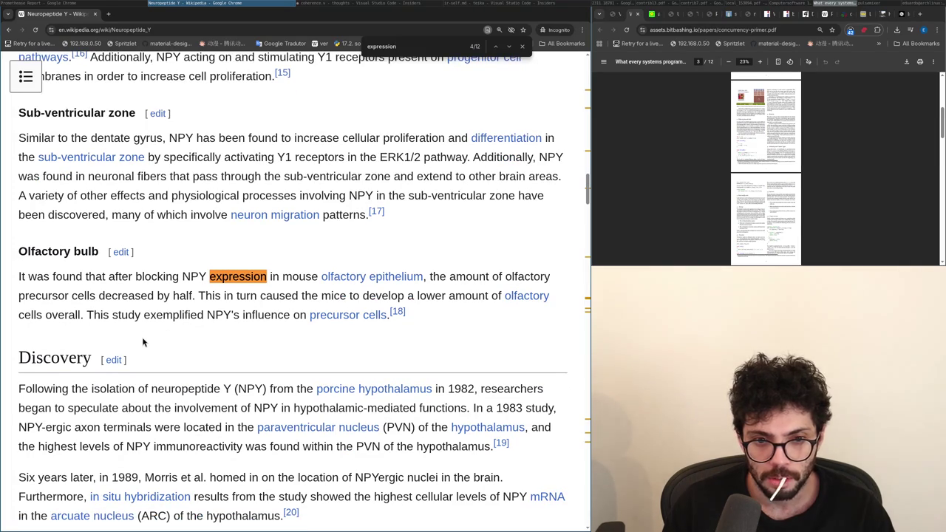
Search the article for 'stress' to reach its Stress and anxiety section.
{"action": "key", "text": "ctrl+f"}
{"action": "type", "text": "stress"}
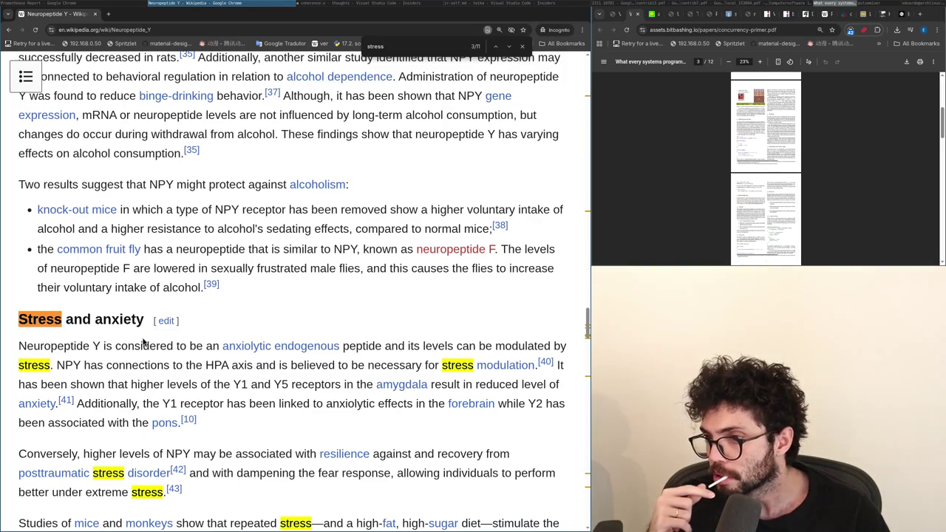
{"action": "key", "text": "alt+Tab"}
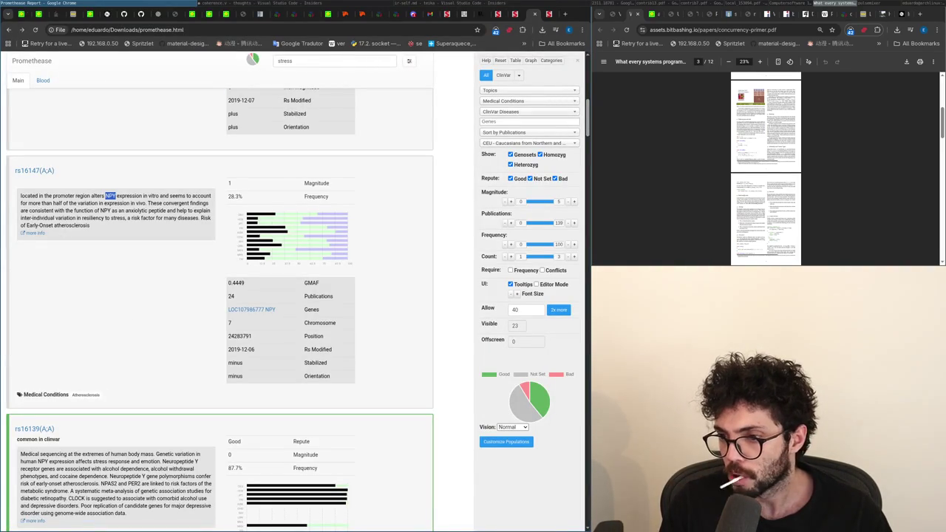
Scroll through the stress-related SNP results, such as rs16139 (A;A).
{"action": "scroll", "coordinate": [279, 272], "scroll_direction": "down", "scroll_amount": 10}
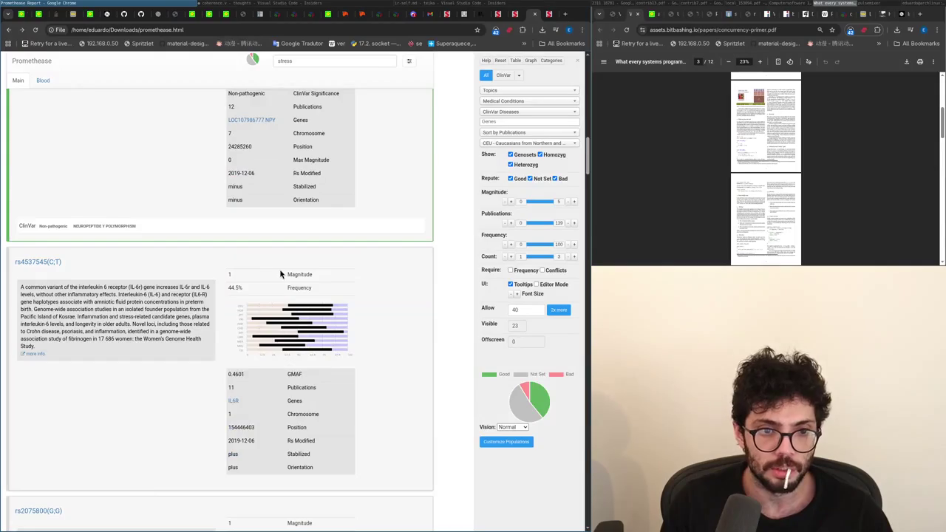
{"action": "scroll", "coordinate": [279, 272], "scroll_direction": "down", "scroll_amount": 3}
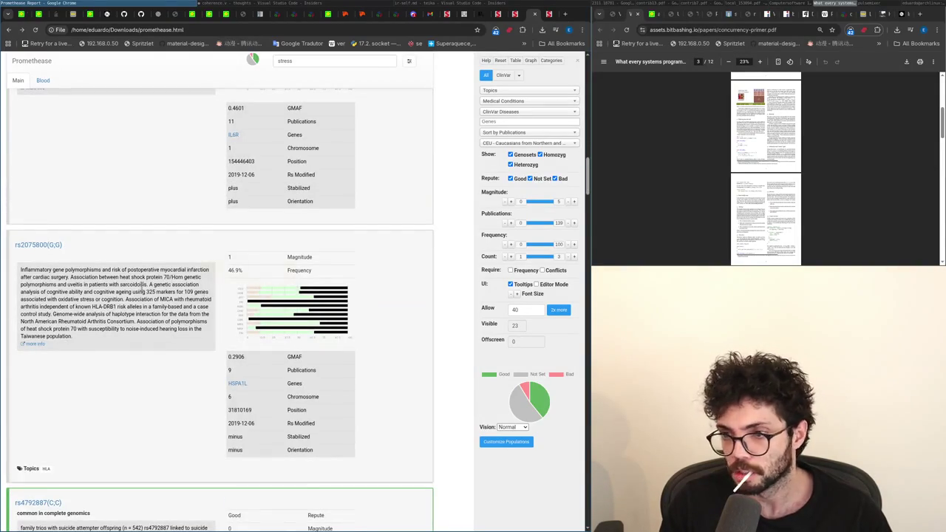
{"action": "scroll", "coordinate": [250, 293], "scroll_direction": "down", "scroll_amount": 3}
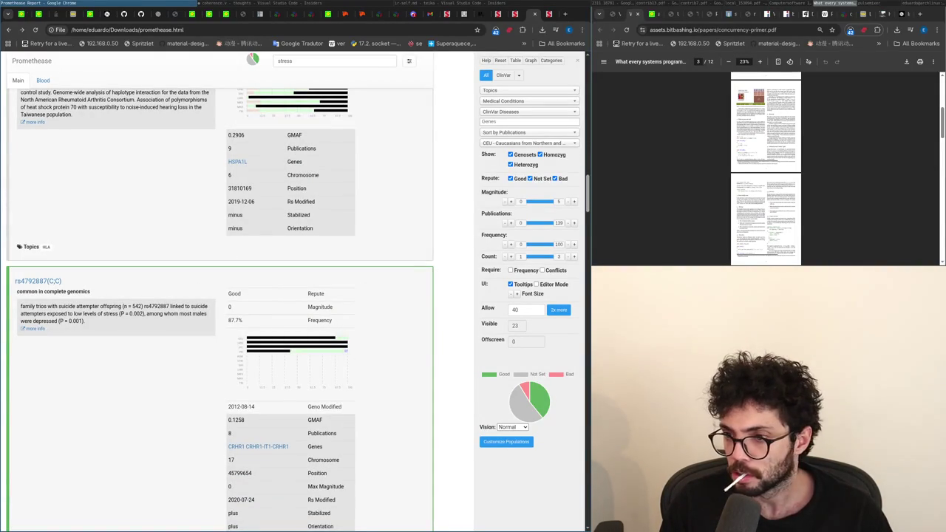
{"action": "scroll", "coordinate": [162, 287], "scroll_direction": "down", "scroll_amount": 2}
{"action": "scroll", "coordinate": [163, 287], "scroll_direction": "up", "scroll_amount": 3}
{"action": "scroll", "coordinate": [163, 288], "scroll_direction": "down", "scroll_amount": 3}
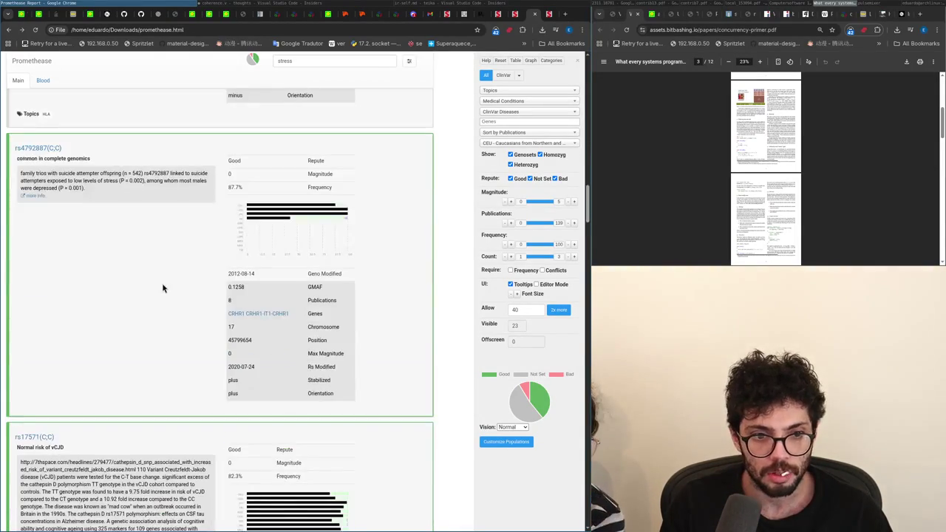
{"action": "scroll", "coordinate": [164, 288], "scroll_direction": "up", "scroll_amount": 6}
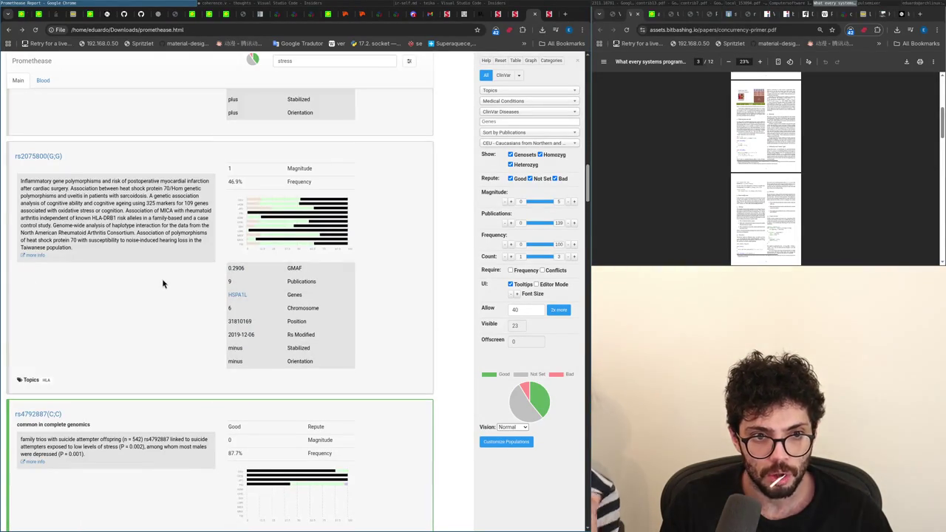
Replace the keyword filter with 'suicide', showing 11 results including rs891512 in NOS3.
{"action": "triple_click", "coordinate": [325, 61]}
{"action": "type", "text": "suicide"}
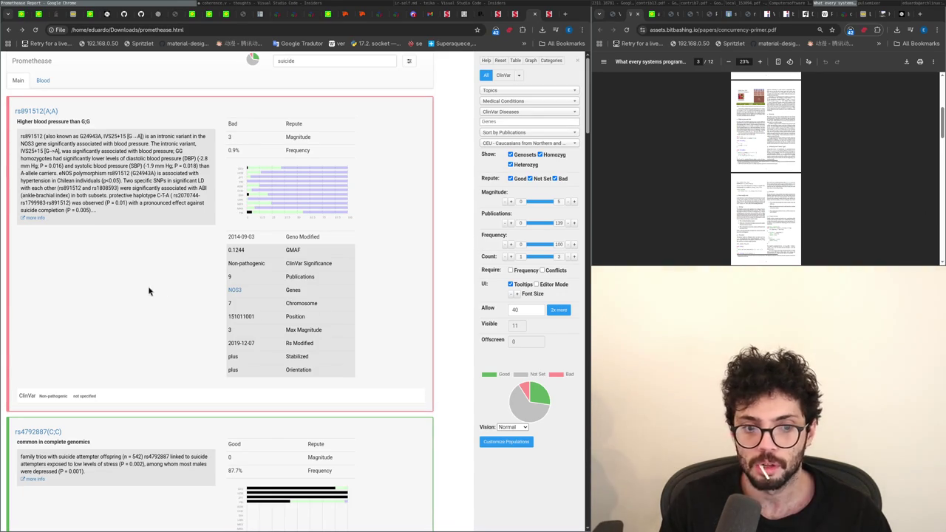
{"action": "key", "text": "ctrl+f"}
Filter the report by SNP numbers such as 5115 and rs7305.
{"action": "type", "text": "duffy"}
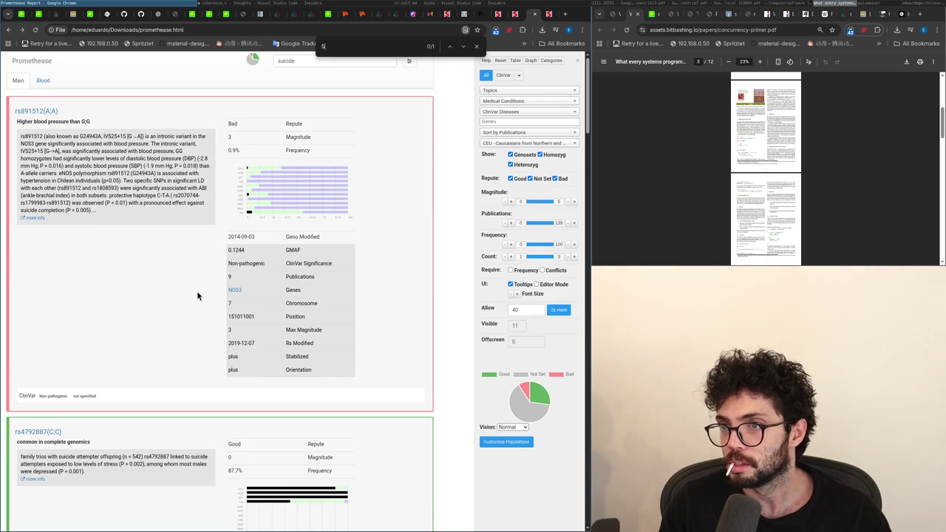
{"action": "type", "text": "5"}
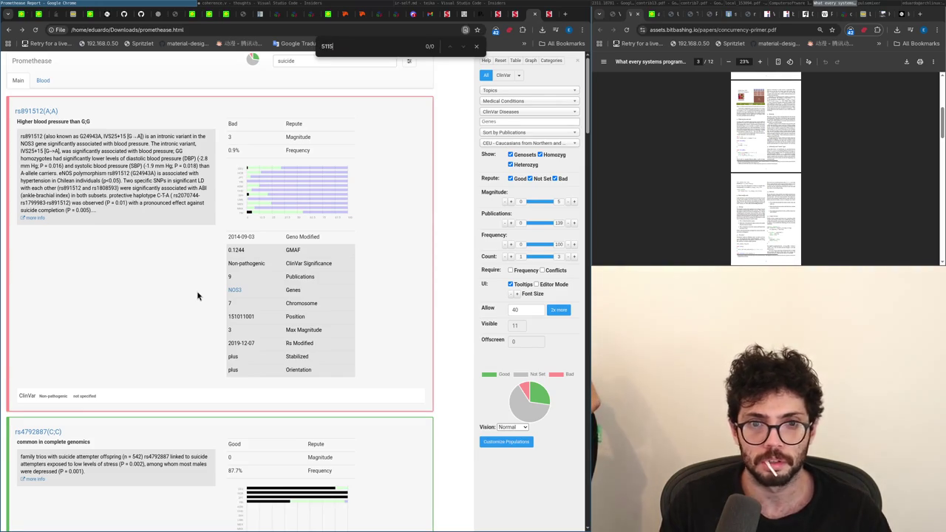
{"action": "left_click", "coordinate": [299, 63]}
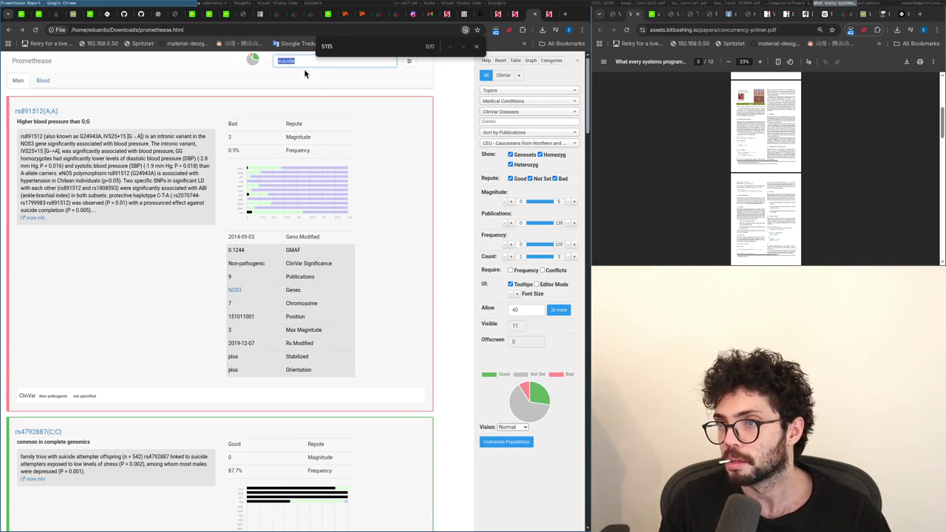
{"action": "type", "text": "5115(A;"}
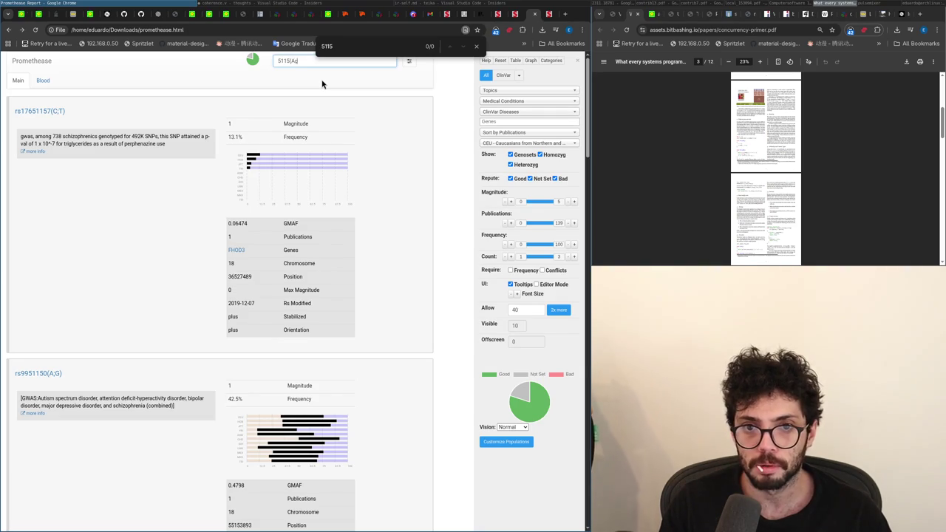
{"action": "key", "text": "BackSpace"}
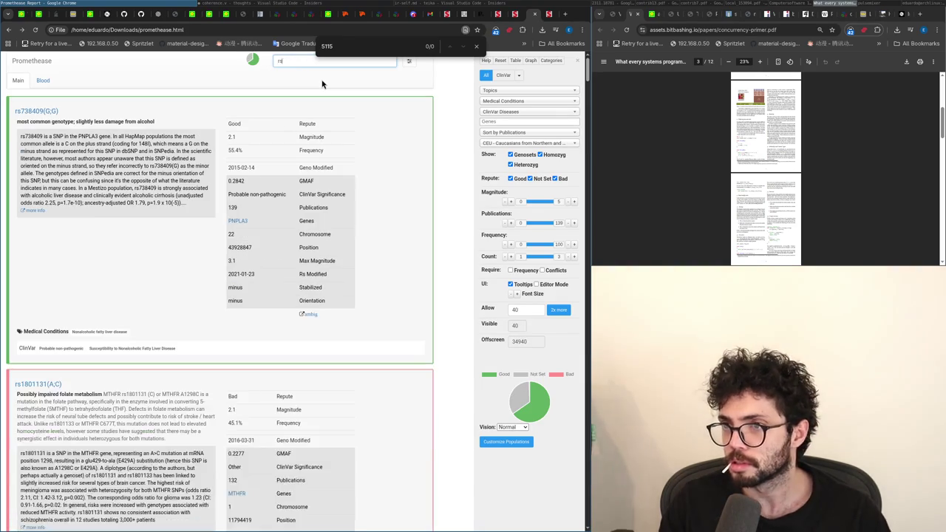
{"action": "type", "text": "r"}
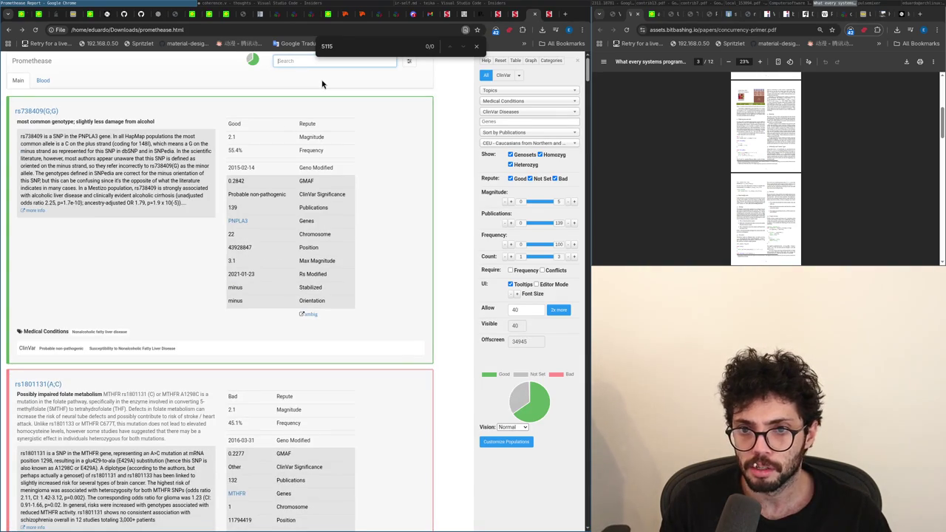
{"action": "type", "text": "rs"}
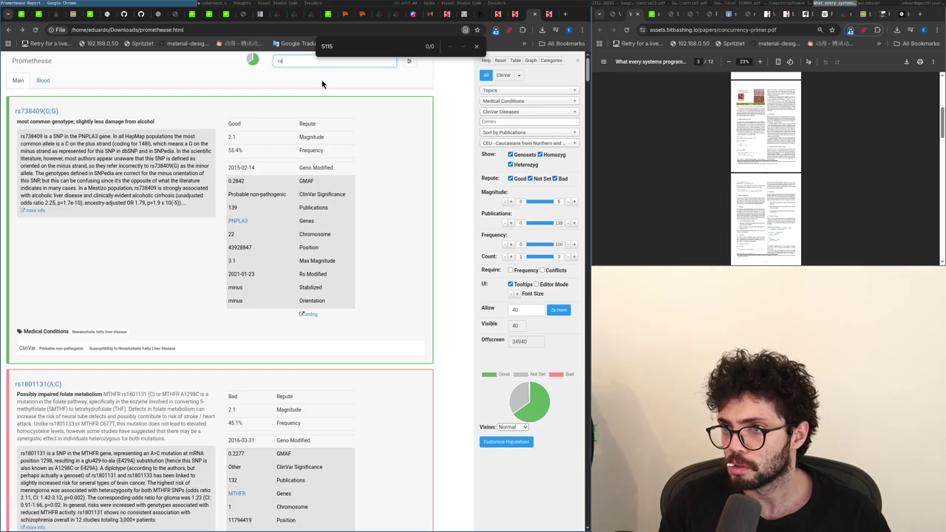
{"action": "type", "text": "730511"}
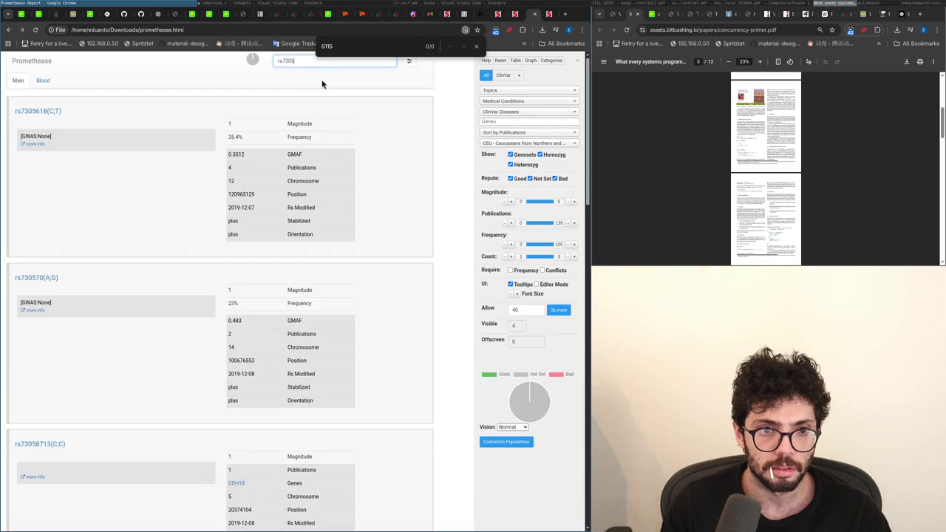
Clear the filter box and restore the 'suicide' keyword search.
{"action": "key", "text": "ctrl+a"}
{"action": "key", "text": "BackSpace"}
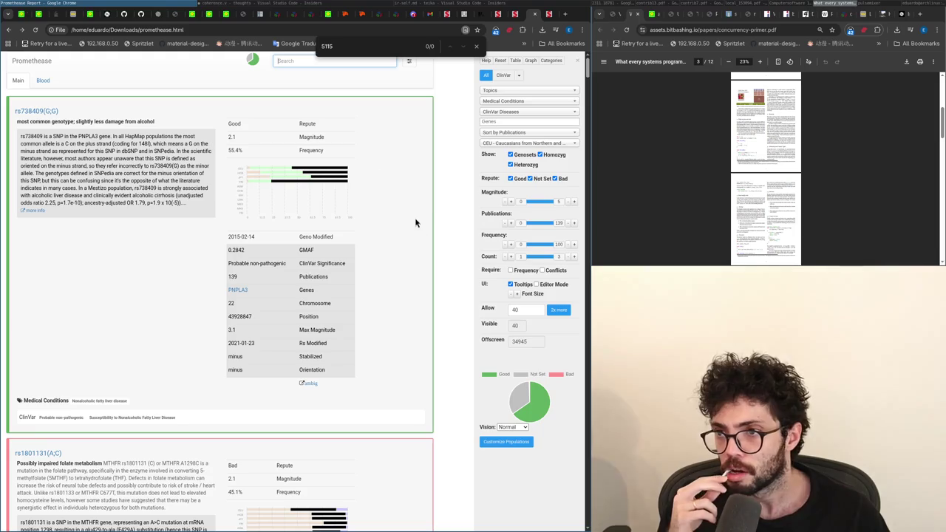
{"action": "type", "text": "suicide"}
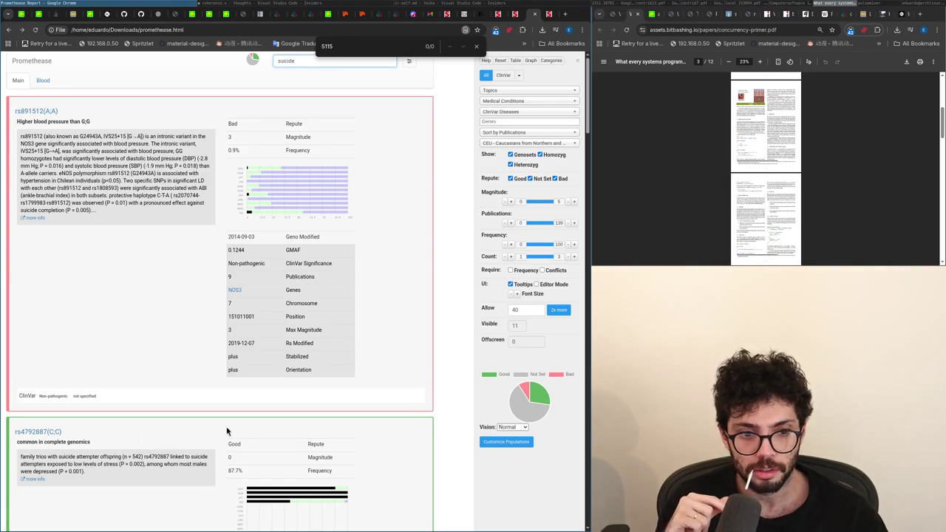
Review the suicide results, like rs11143230 and rs10437629, then reload the report unfiltered.
{"action": "scroll", "coordinate": [292, 414], "scroll_direction": "down", "scroll_amount": 5}
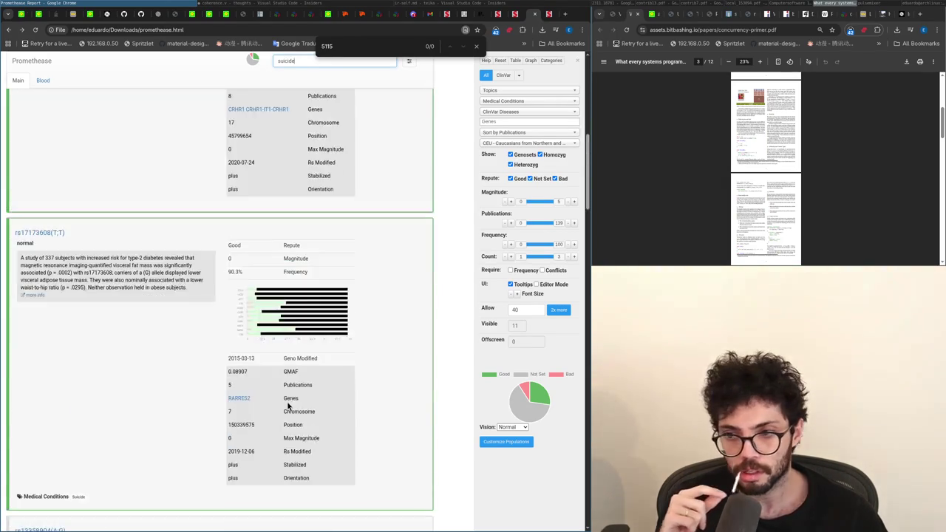
{"action": "scroll", "coordinate": [288, 405], "scroll_direction": "down", "scroll_amount": 3}
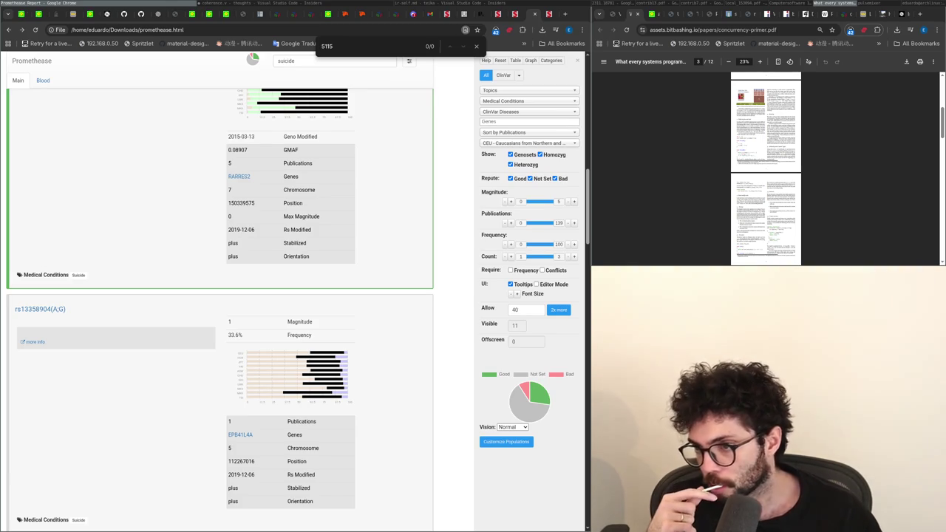
{"action": "scroll", "coordinate": [317, 356], "scroll_direction": "down", "scroll_amount": 3}
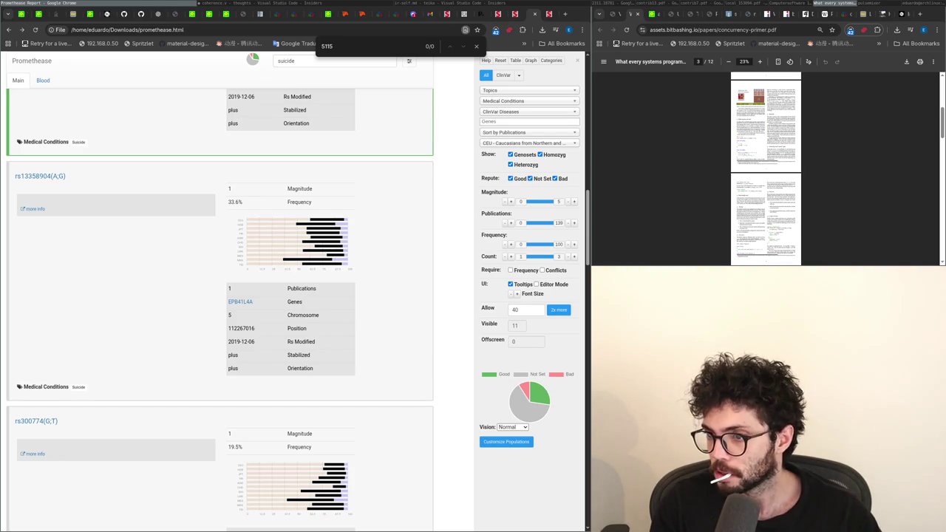
{"action": "scroll", "coordinate": [34, 232], "scroll_direction": "down", "scroll_amount": 4}
{"action": "scroll", "coordinate": [34, 231], "scroll_direction": "down", "scroll_amount": 10}
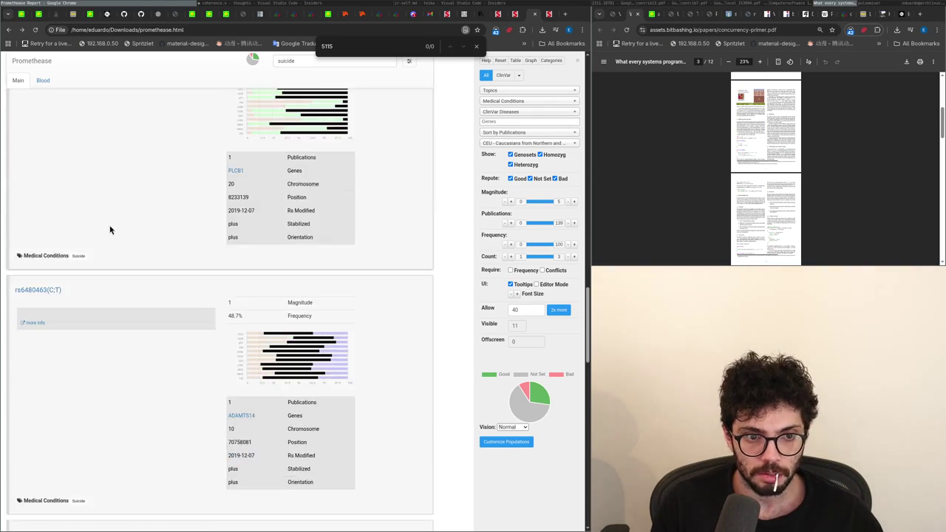
{"action": "scroll", "coordinate": [140, 235], "scroll_direction": "down", "scroll_amount": 15}
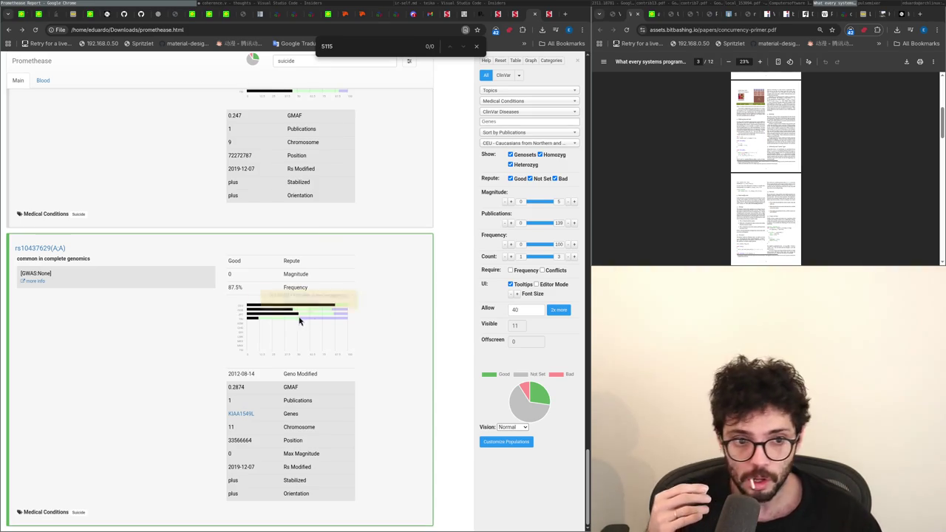
{"action": "scroll", "coordinate": [395, 356], "scroll_direction": "up", "scroll_amount": 1}
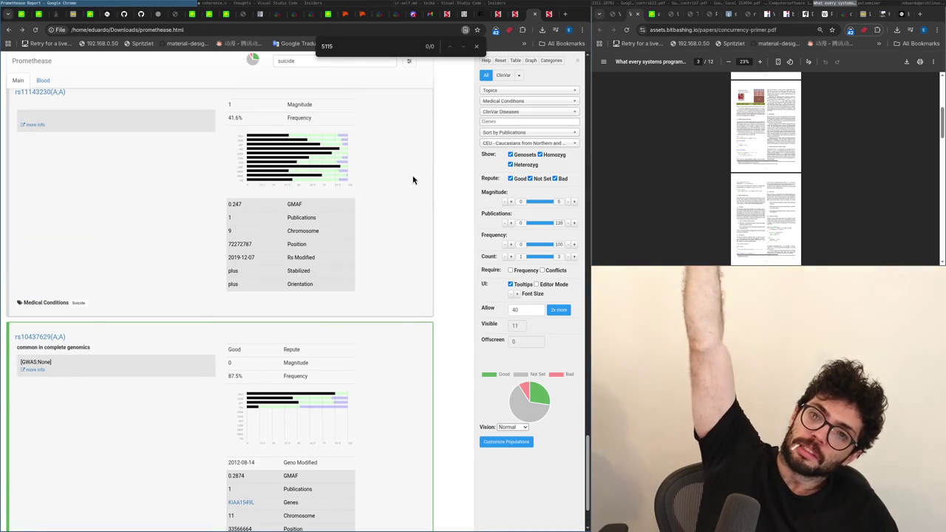
{"action": "key", "text": "ctrl+l"}
{"action": "key", "text": "Return"}
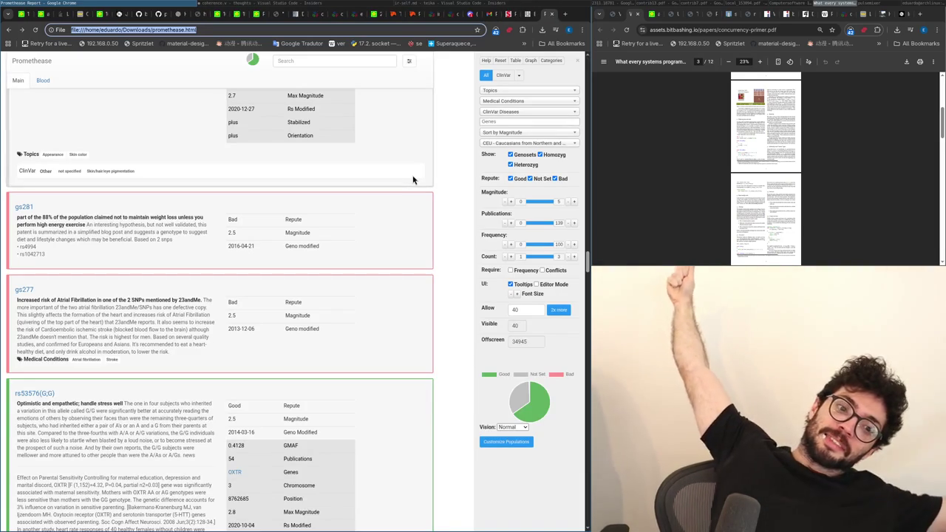
Go to SNPedia's Promethease/Learn More page, then to the coherence.v proof in VS Code.
{"action": "key", "text": "ctrl+w"}
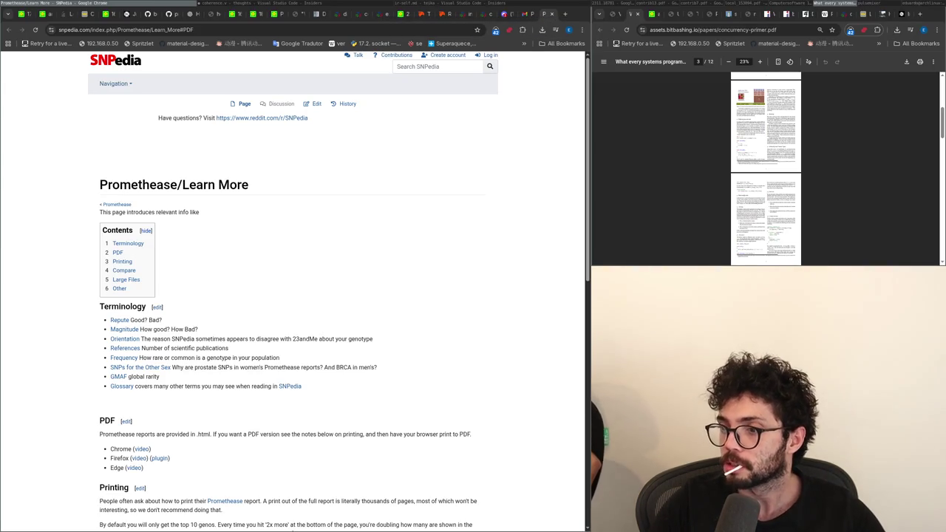
{"action": "key", "text": "super+Right"}
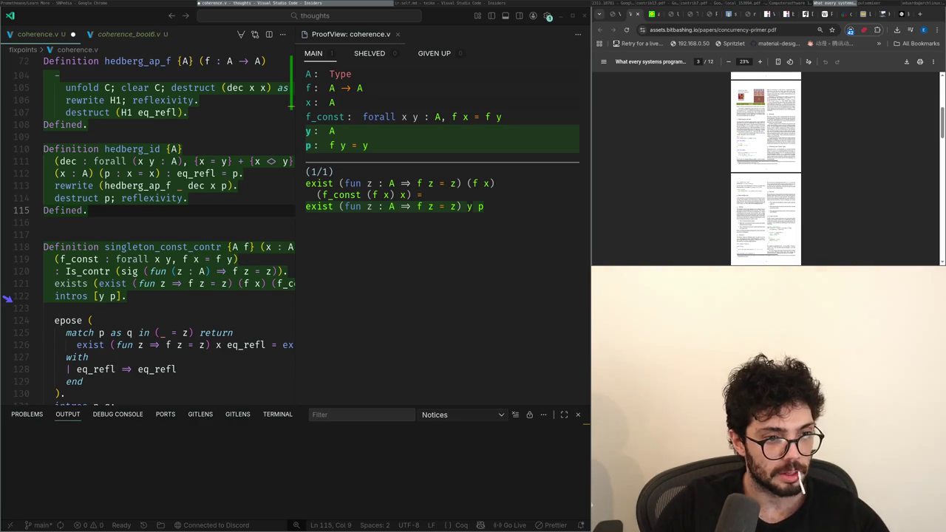
{"action": "left_click", "coordinate": [373, 6]}
{"action": "left_click", "coordinate": [489, 14]}
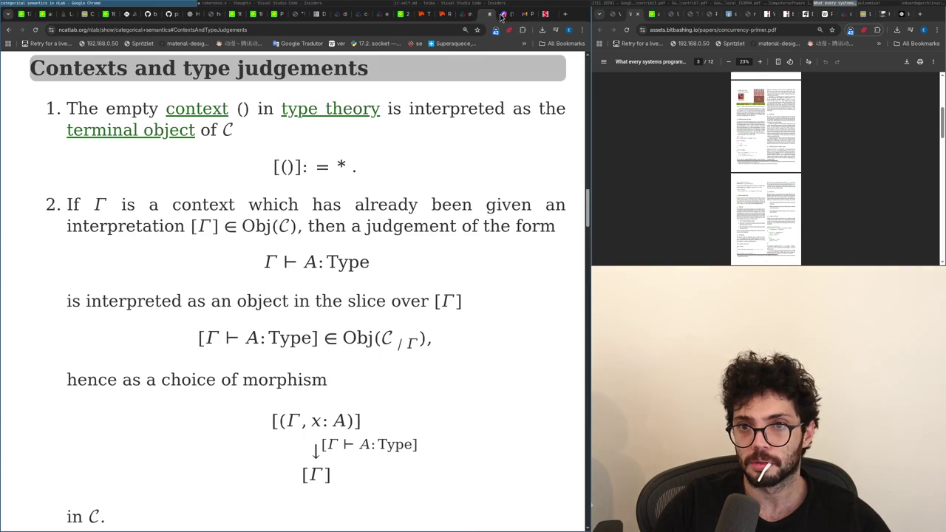
{"action": "left_click", "coordinate": [510, 14]}
{"action": "left_click", "coordinate": [547, 15]}
{"action": "scroll", "coordinate": [355, 257], "scroll_direction": "up", "scroll_amount": 5}
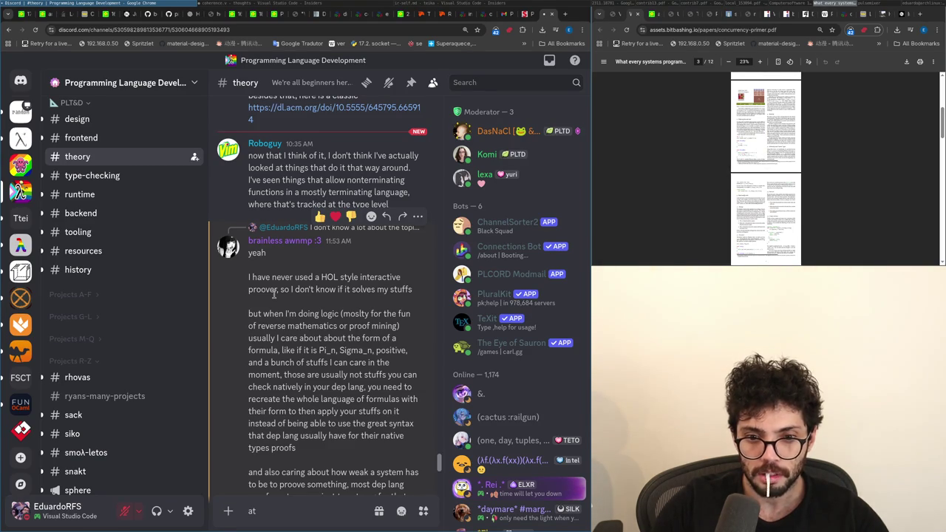
{"action": "key", "text": "alt+Tab"}
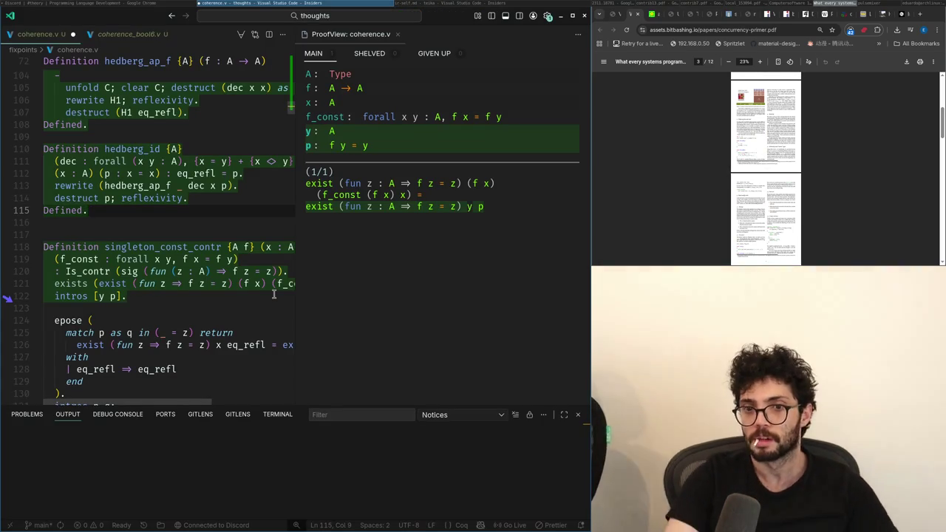
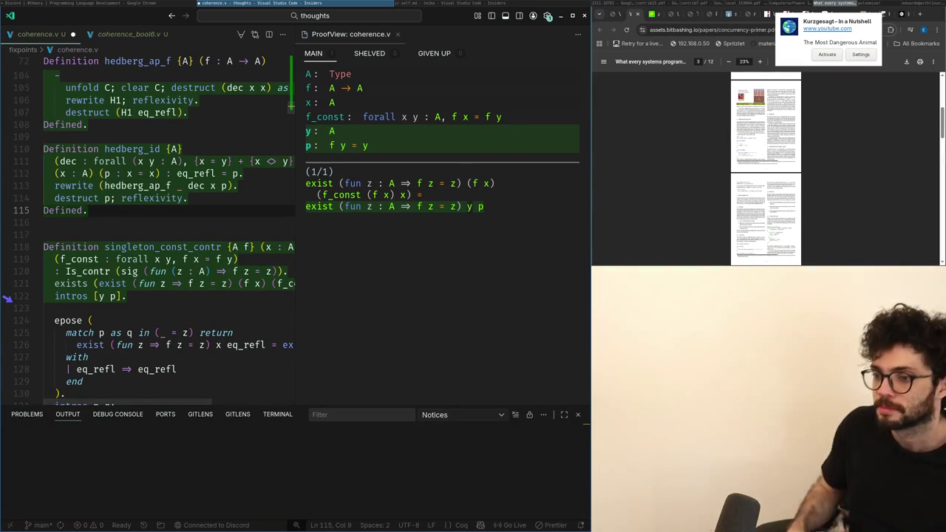
Bring Chrome forward and load youtube.com in a new tab.
{"action": "left_click", "coordinate": [130, 3]}
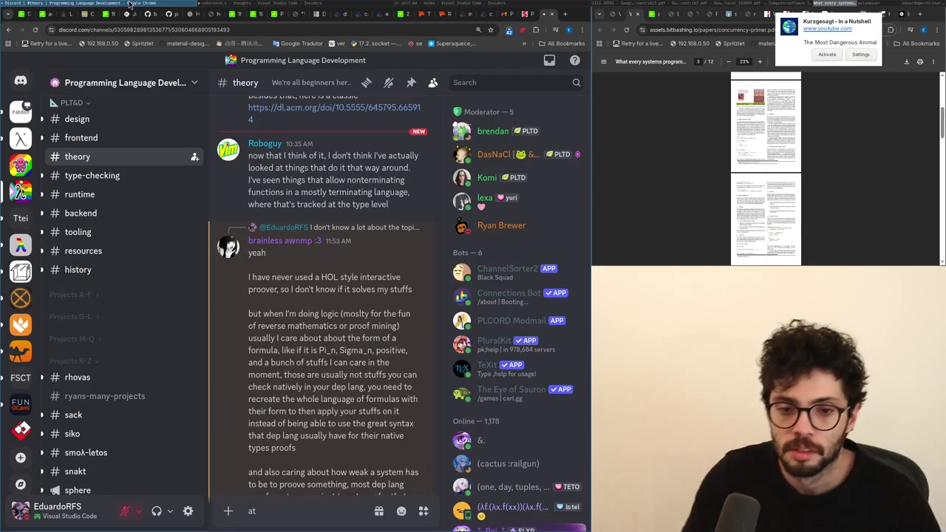
{"action": "key", "text": "ctrl+t"}
{"action": "type", "text": "youtube.com"}
{"action": "key", "text": "Return"}
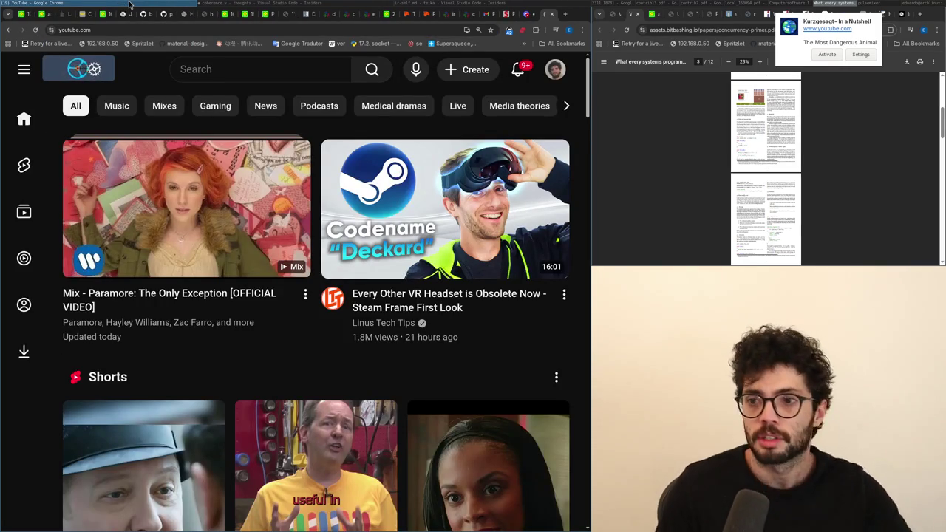
{"action": "left_click", "coordinate": [906, 5]}
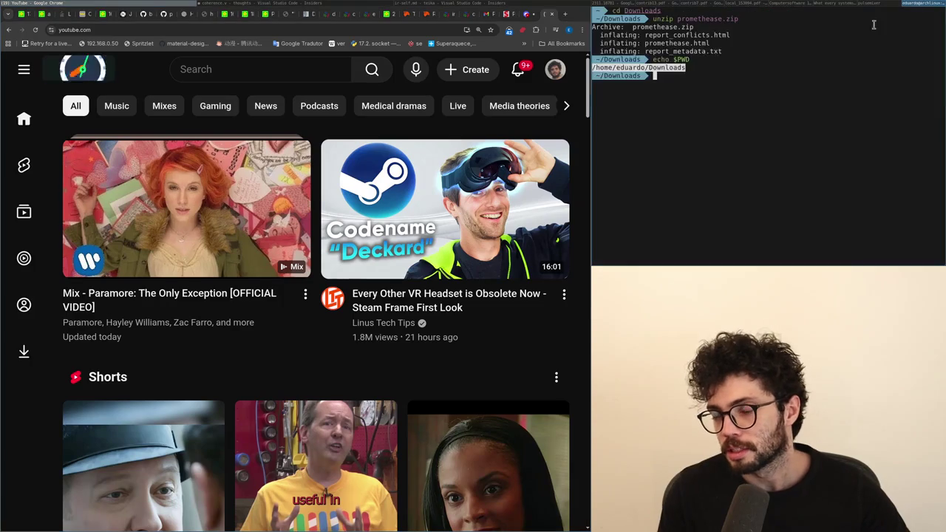
Open a second terminal session and run pulsemixer to list the audio outputs.
{"action": "key", "text": "super+Return"}
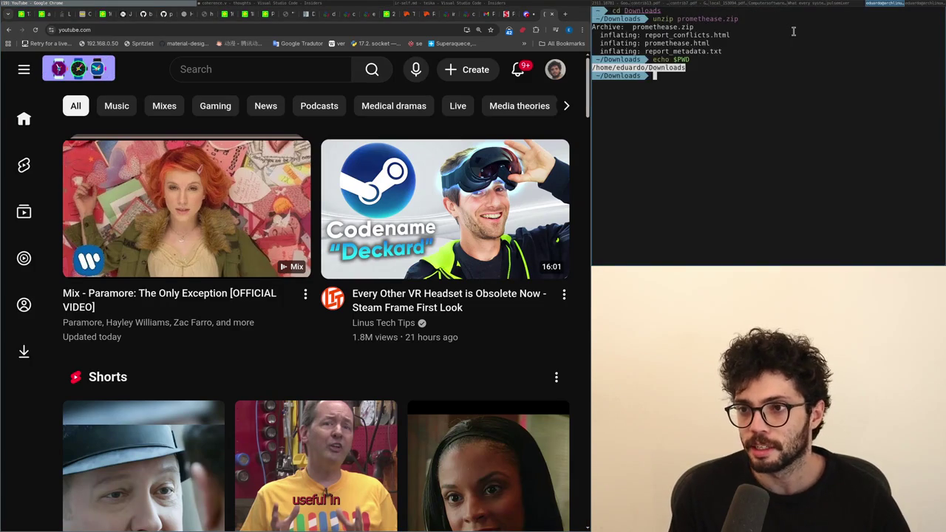
{"action": "type", "text": "ulsemixer"}
{"action": "key", "text": "Return"}
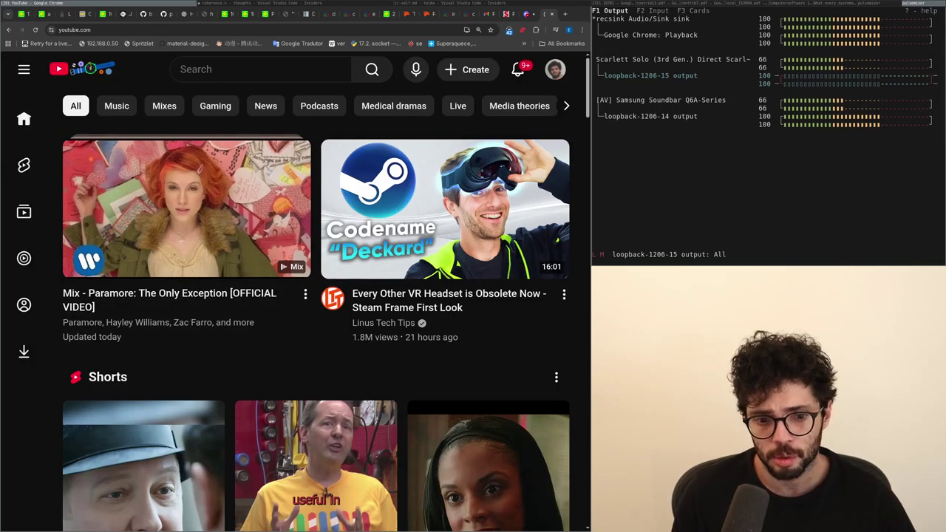
Inspect the loopback-1206-14 and loopback-1206-15 outputs in pulsemixer.
{"action": "scroll", "coordinate": [185, 296], "scroll_direction": "down", "scroll_amount": 5}
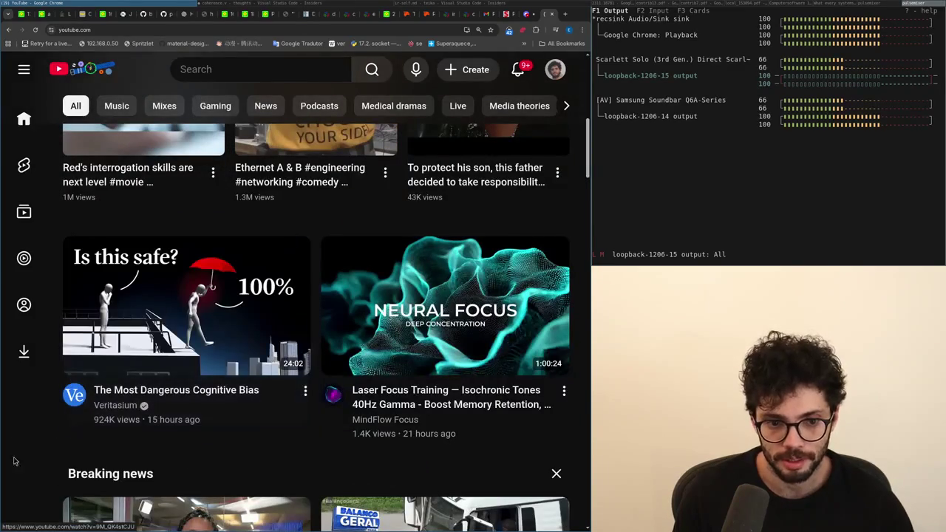
{"action": "left_click", "coordinate": [641, 126]}
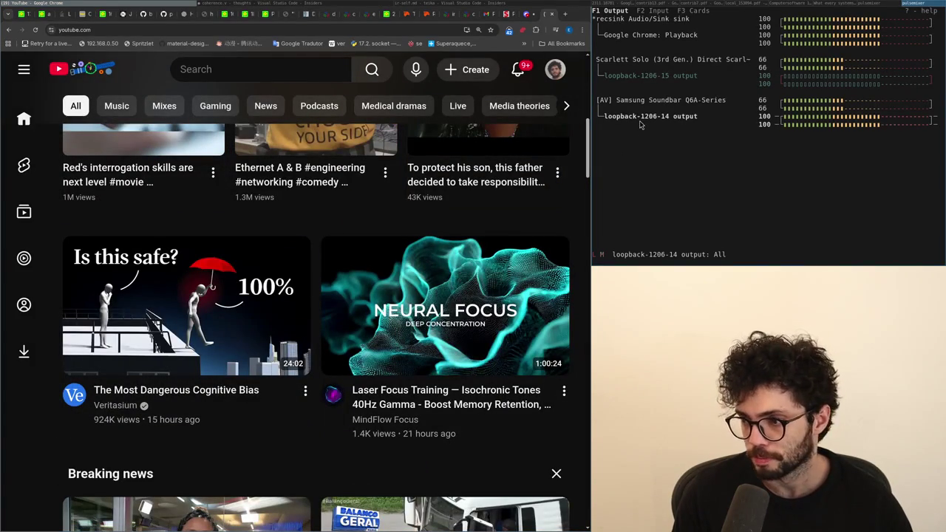
{"action": "left_click", "coordinate": [652, 77]}
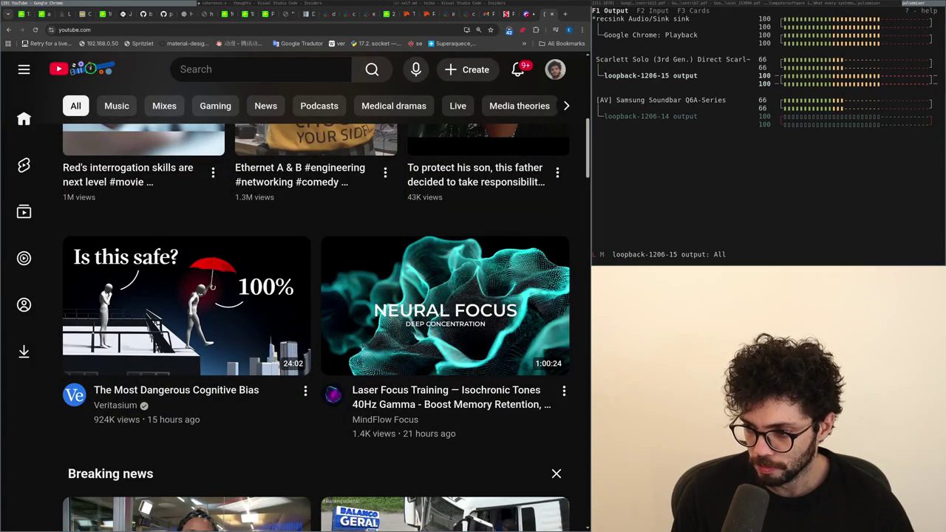
Scroll the YouTube feed and open Veritasium's 'The Most Dangerous Cognitive Bias'.
{"action": "scroll", "coordinate": [249, 396], "scroll_direction": "down", "scroll_amount": 3}
{"action": "scroll", "coordinate": [249, 396], "scroll_direction": "up", "scroll_amount": 2}
{"action": "scroll", "coordinate": [239, 416], "scroll_direction": "up", "scroll_amount": 2}
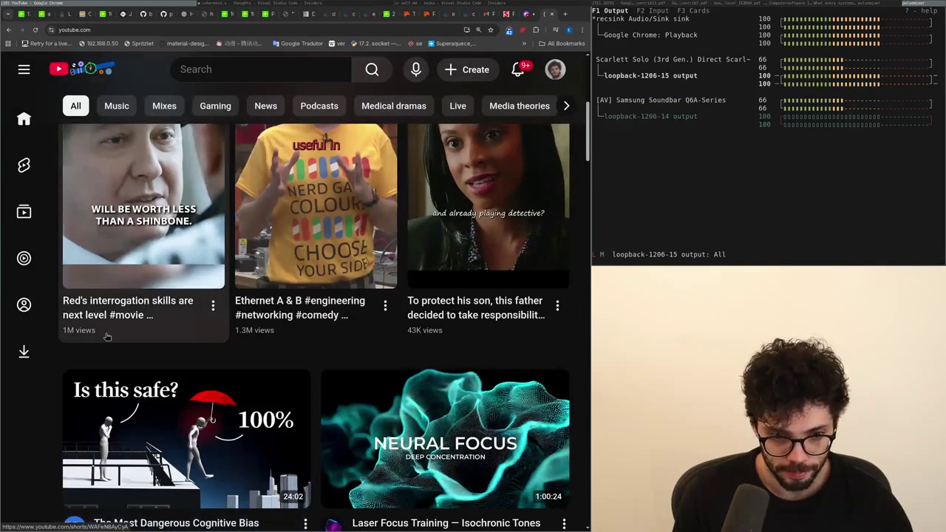
{"action": "scroll", "coordinate": [239, 416], "scroll_direction": "down", "scroll_amount": 2}
{"action": "left_click", "coordinate": [156, 310]}
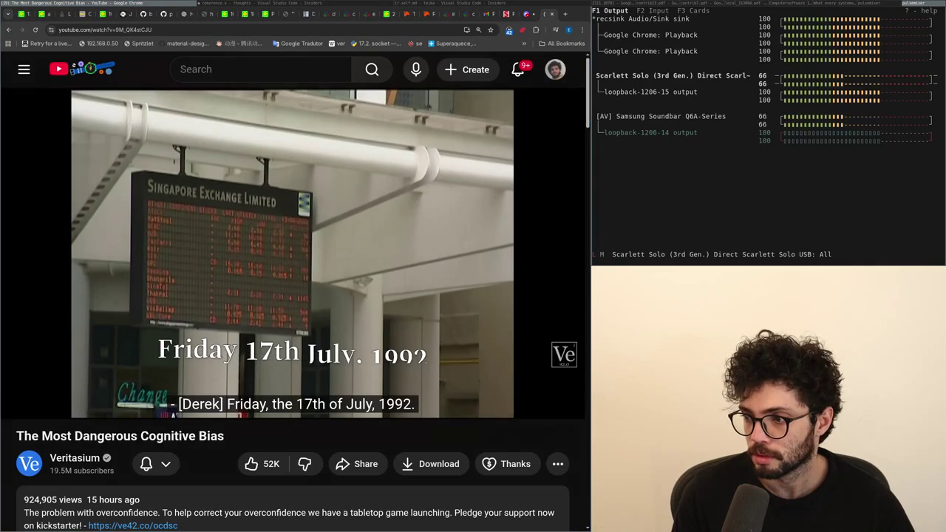
Resume the stalled 'The Most Dangerous Cognitive Bias' video and play it full-screen.
{"action": "left_click", "coordinate": [222, 236]}
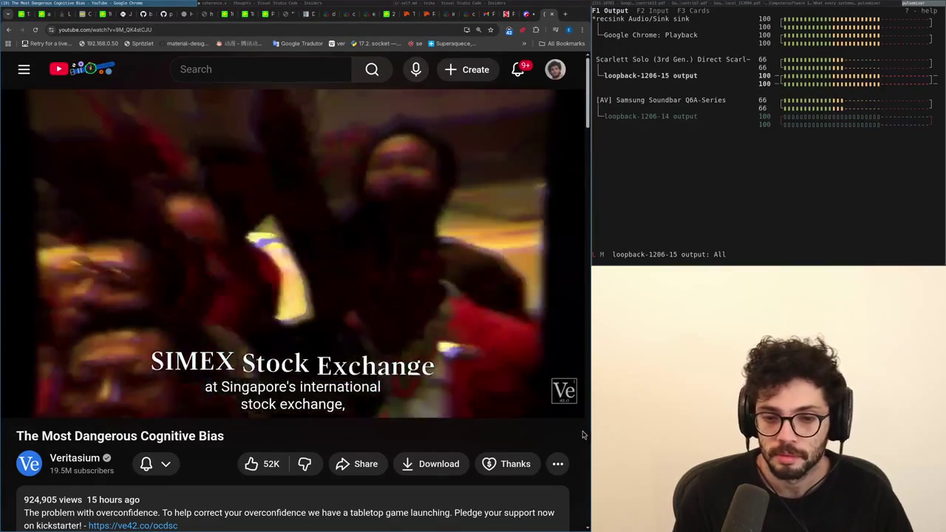
{"action": "left_click", "coordinate": [560, 402]}
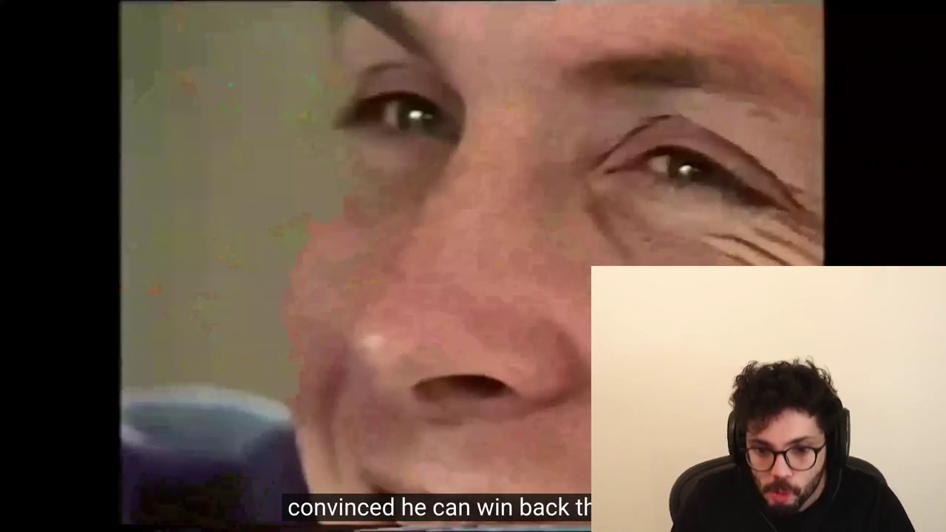
{"action": "mouse_move", "coordinate": [159, 179]}
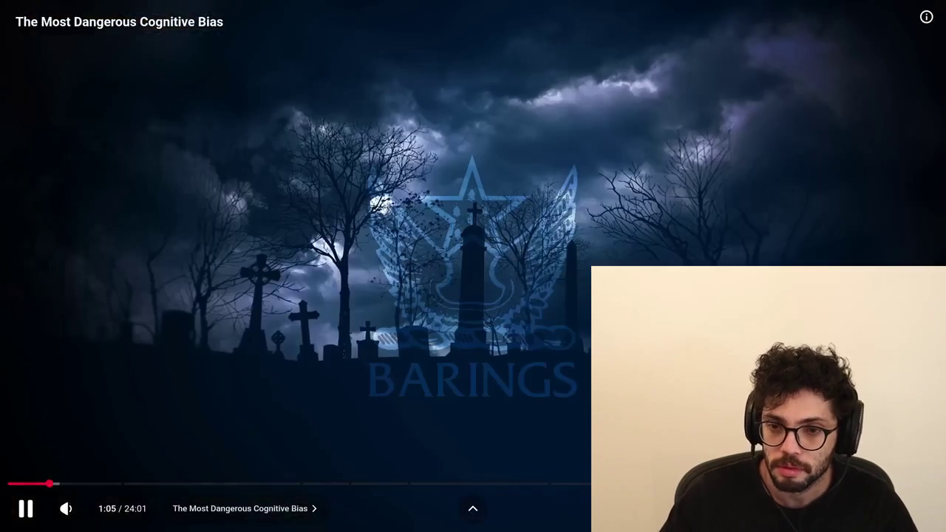
Rewind about ten seconds, pause to study the US-dollar losses chart, then resume.
{"action": "key", "text": "Left"}
{"action": "key", "text": "space"}
{"action": "key", "text": "Left"}
{"action": "key", "text": "space"}
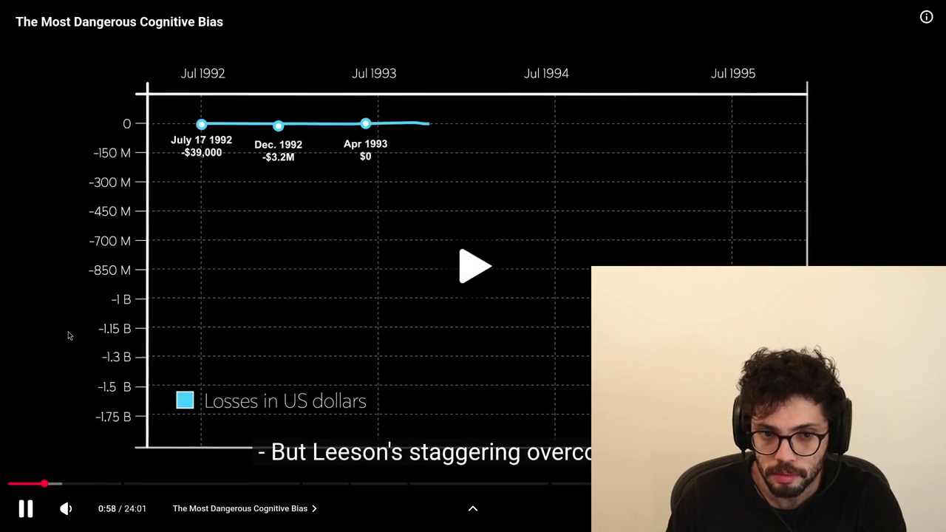
{"action": "key", "text": "space"}
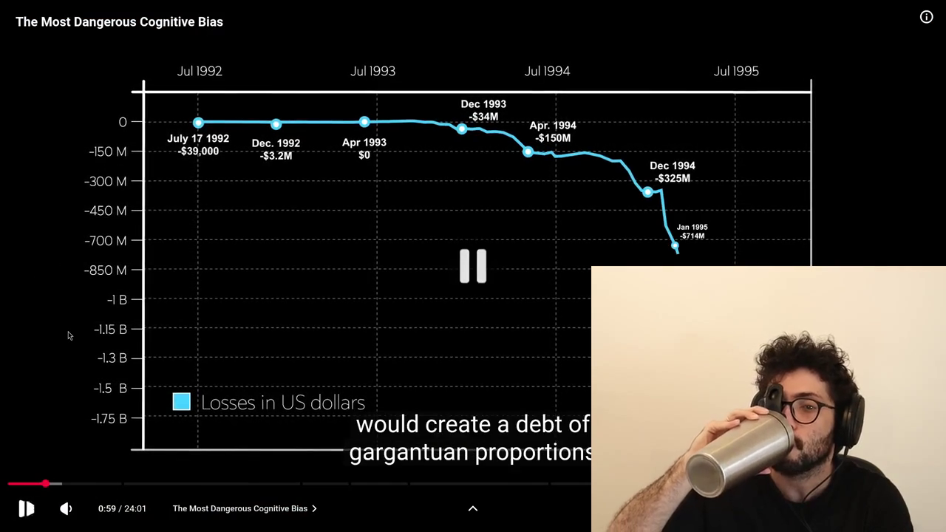
{"action": "key", "text": "space"}
{"action": "key", "text": "space"}
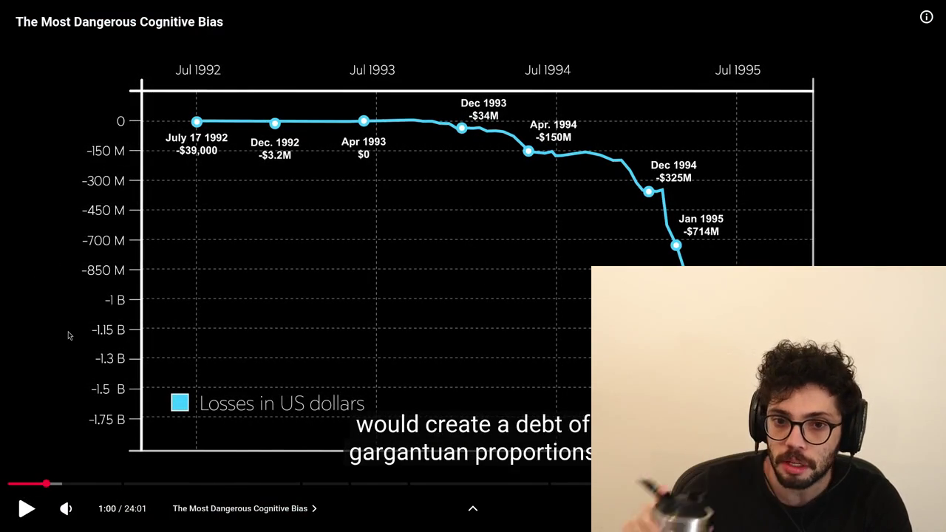
{"action": "left_click", "coordinate": [71, 334]}
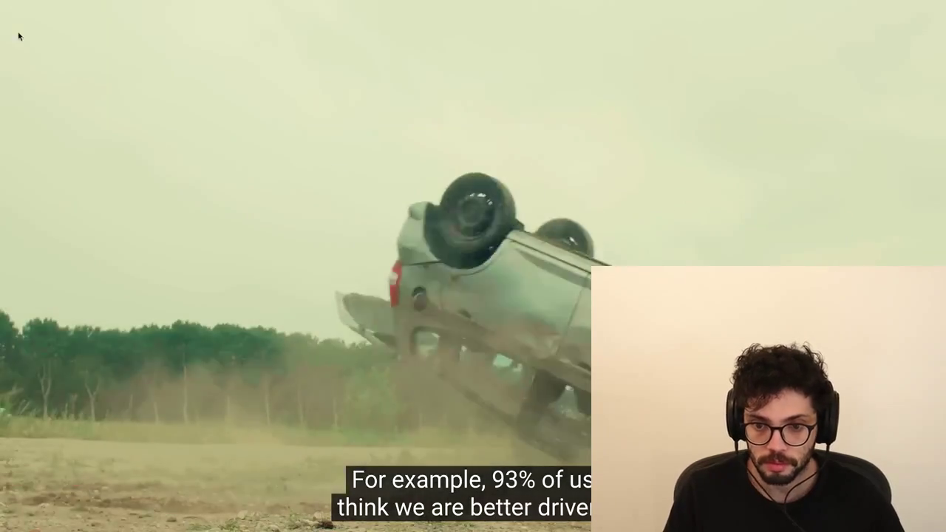
{"action": "mouse_move", "coordinate": [233, 91]}
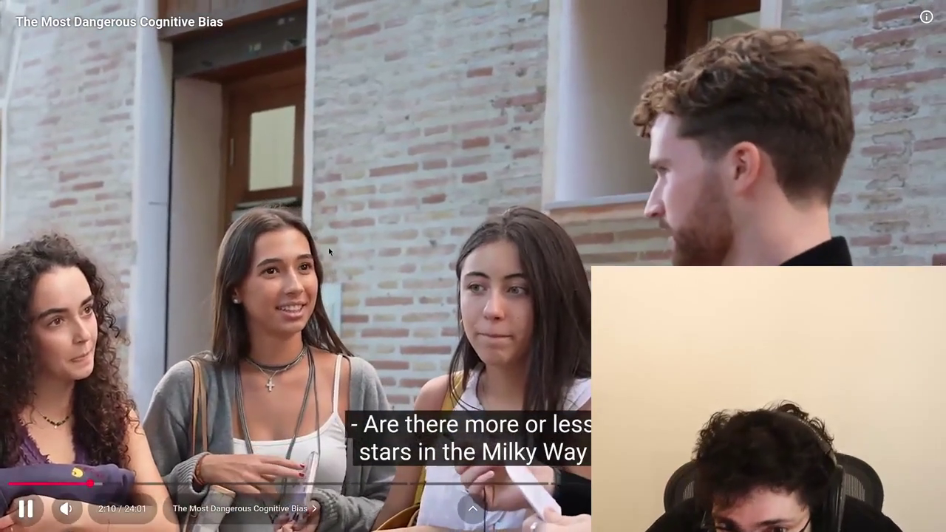
Pause and resume through the street interviews, including the solar panel question, to 3:31.
{"action": "left_click", "coordinate": [320, 244]}
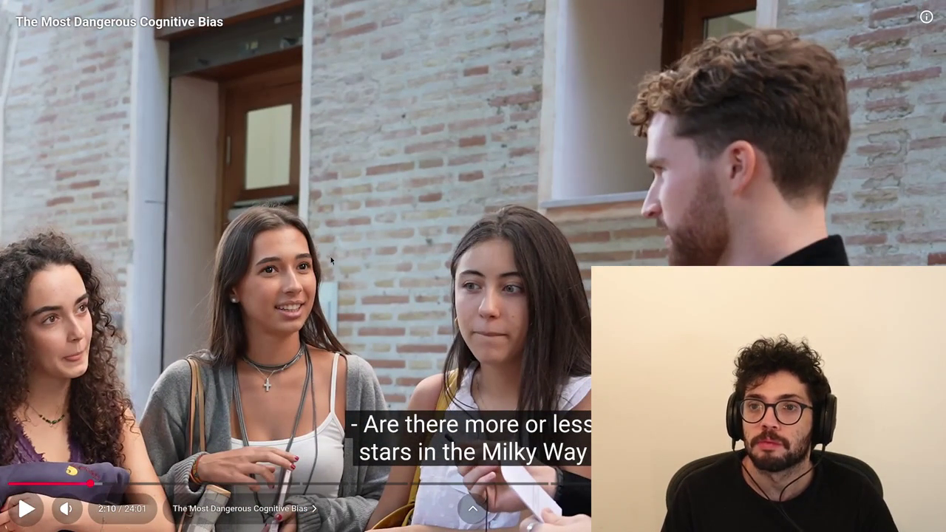
{"action": "left_click", "coordinate": [506, 291]}
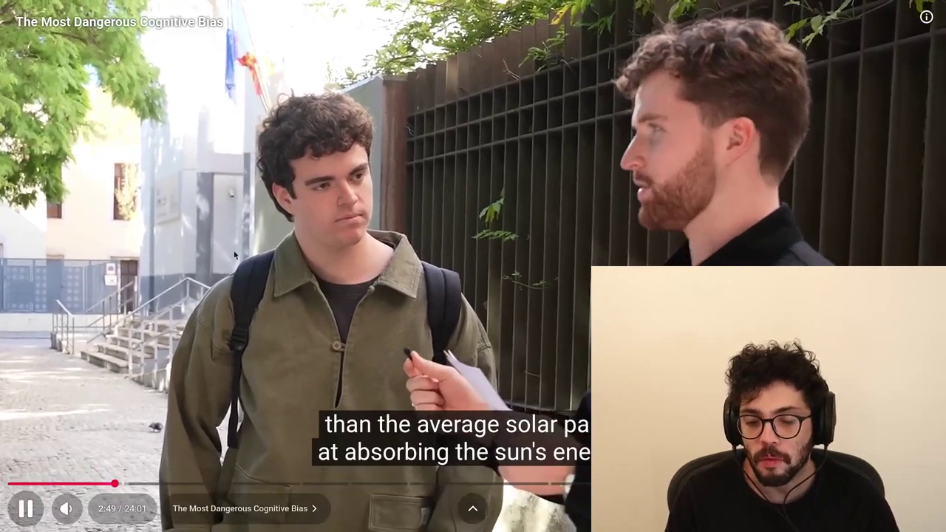
{"action": "left_click", "coordinate": [225, 240]}
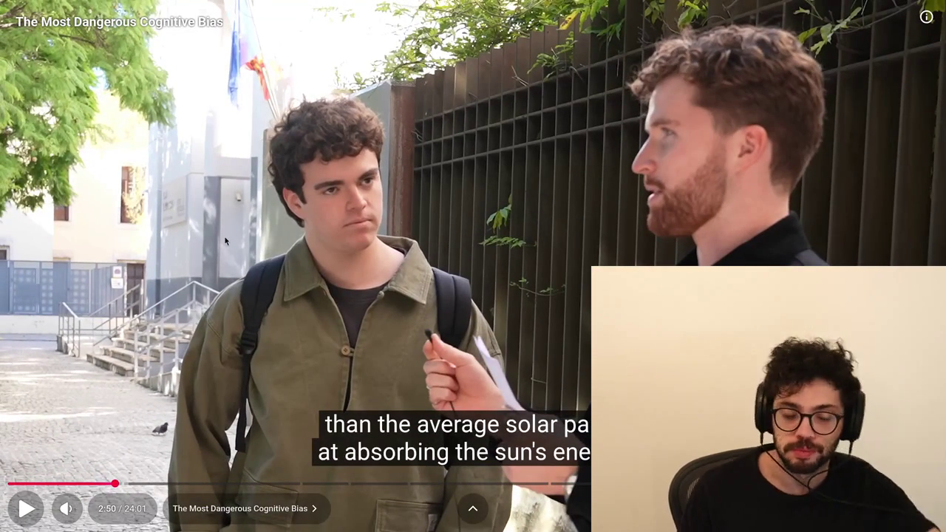
{"action": "key", "text": "space"}
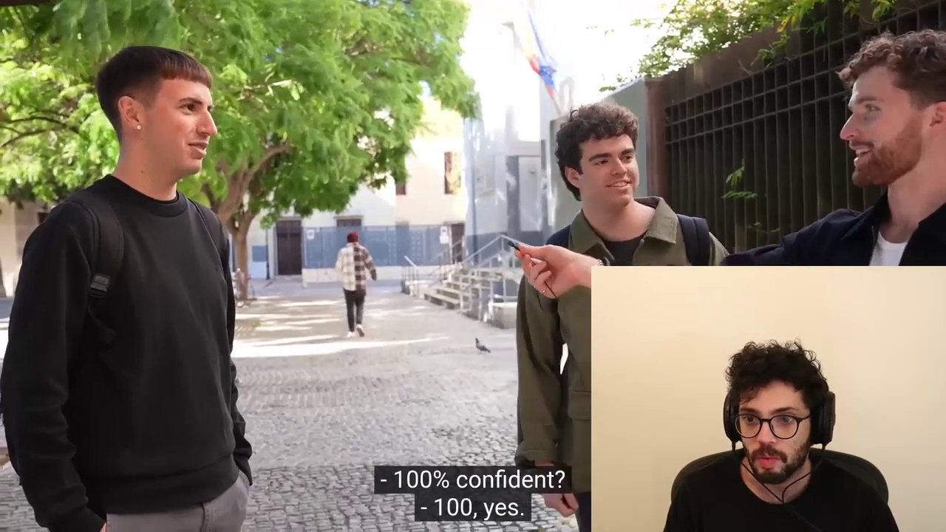
{"action": "mouse_move", "coordinate": [178, 209]}
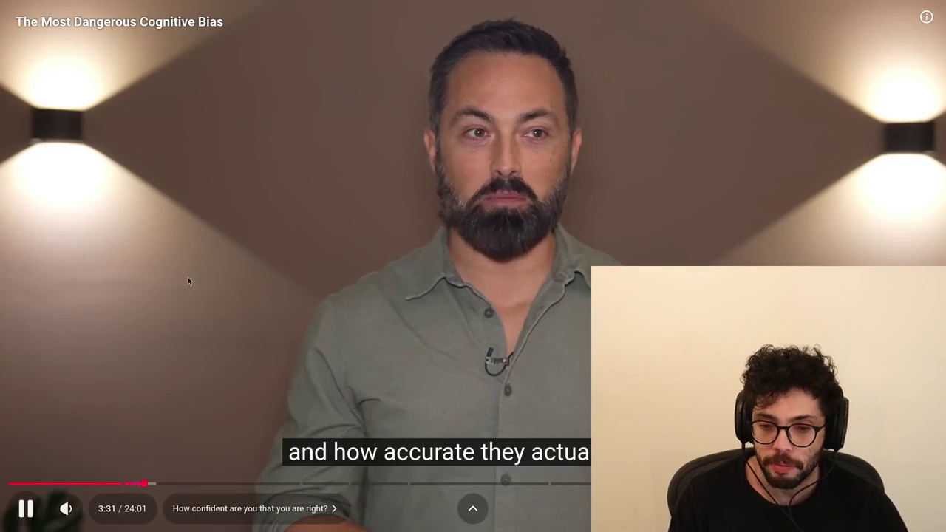
Toggle play and pause while watching the video on from about 3:34.
{"action": "left_click", "coordinate": [450, 310]}
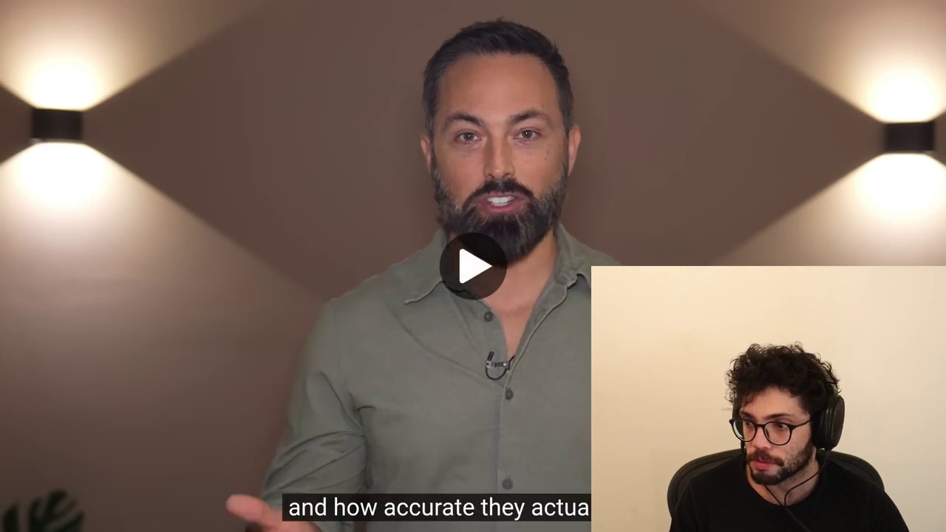
{"action": "key", "text": "space"}
{"action": "key", "text": "space"}
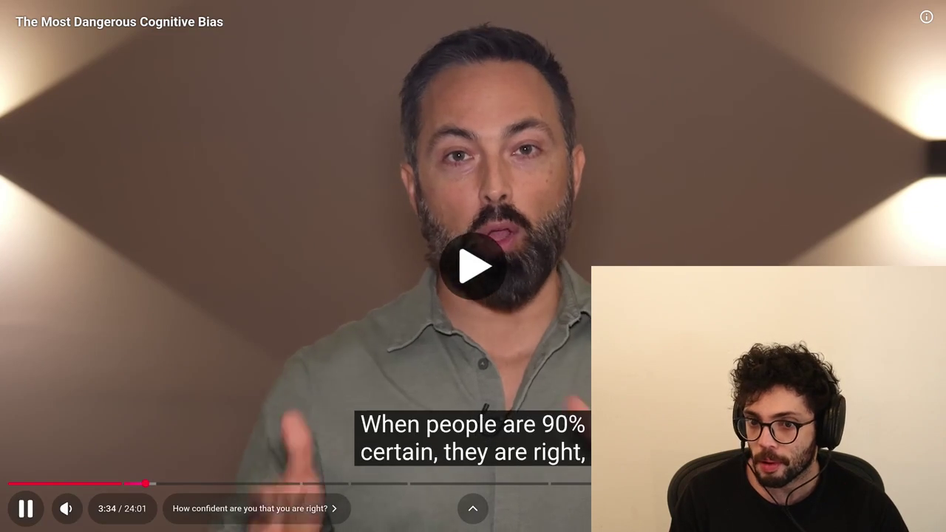
{"action": "key", "text": "space"}
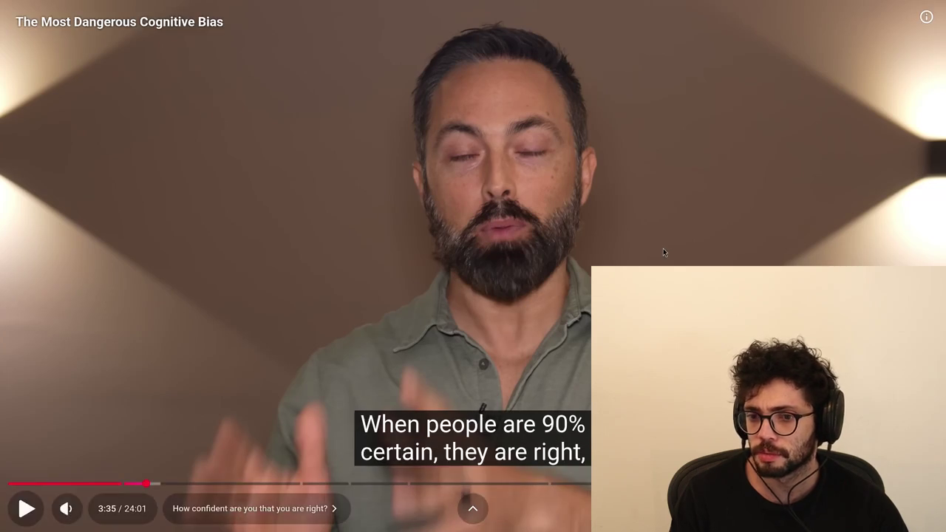
{"action": "key", "text": "space"}
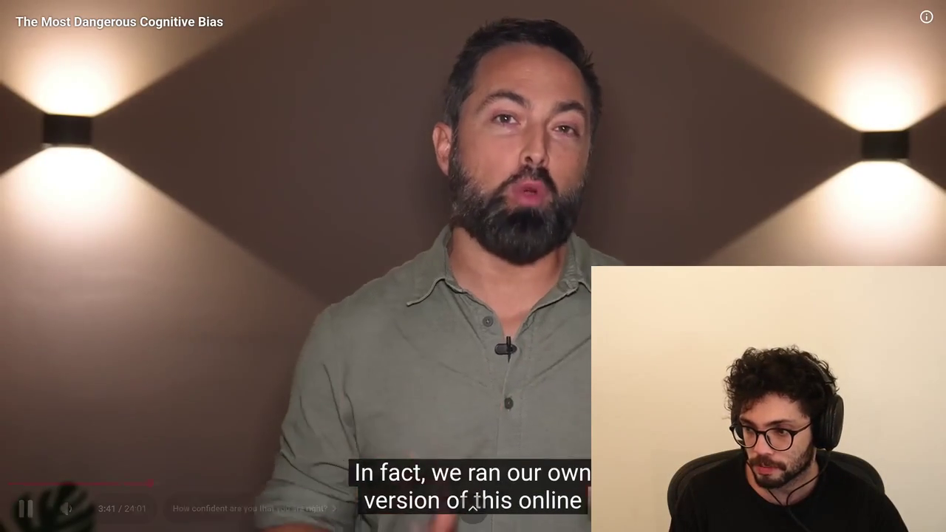
{"action": "left_click", "coordinate": [568, 233]}
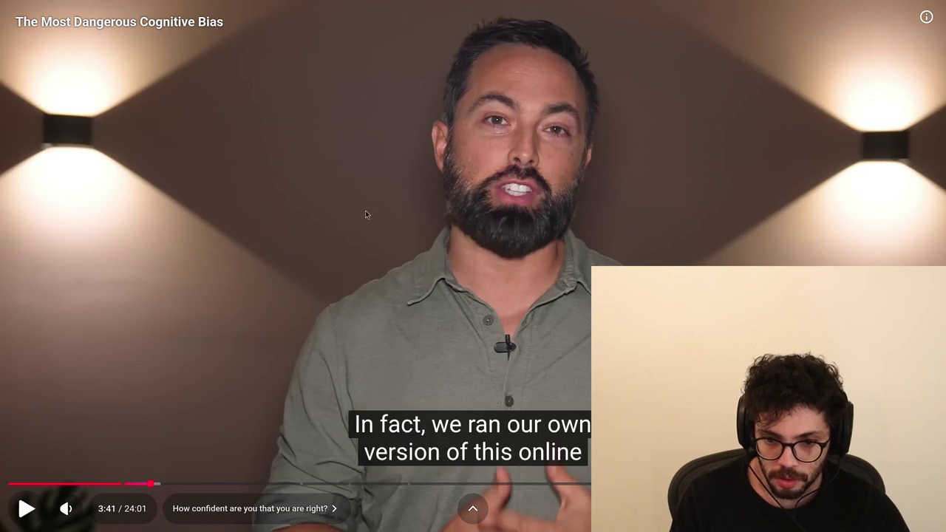
{"action": "left_click", "coordinate": [339, 211]}
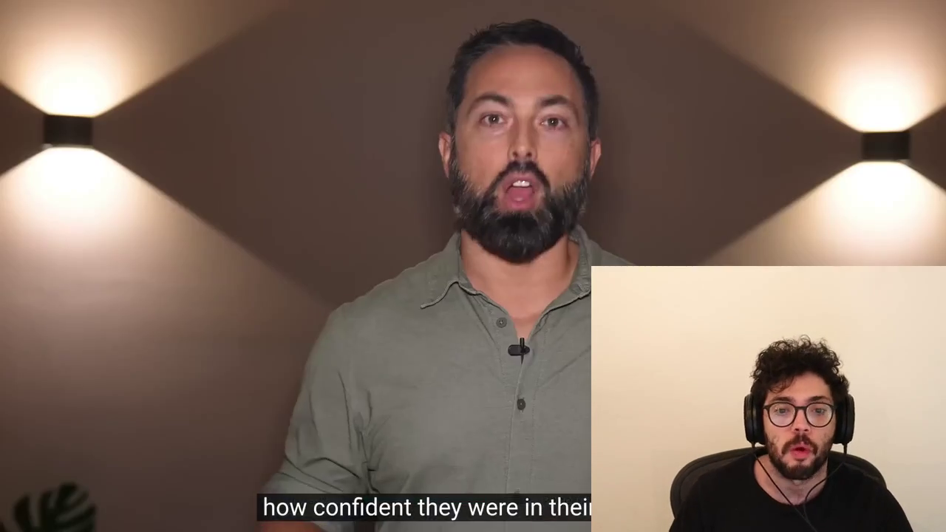
{"action": "mouse_move", "coordinate": [619, 205]}
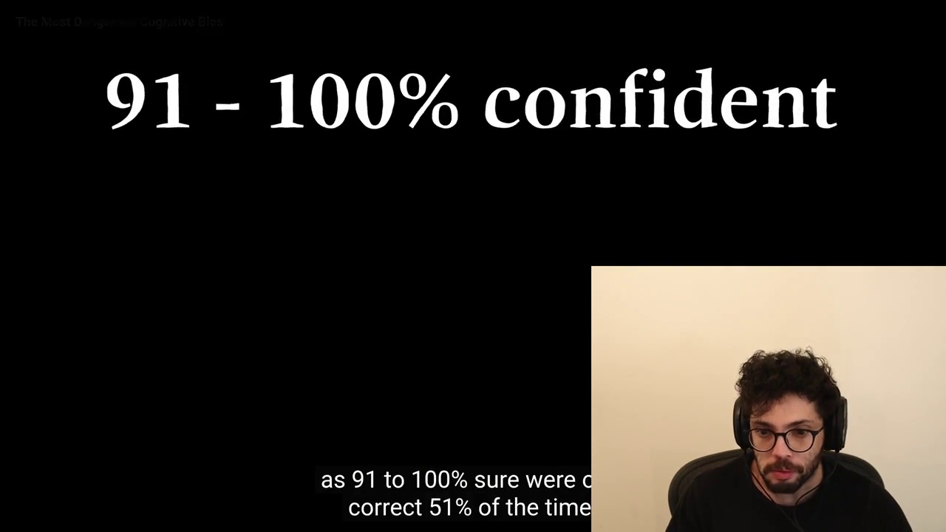
Pause on the confidence slide, then watch on through the Leeson $30 million losses segment.
{"action": "left_click", "coordinate": [231, 217]}
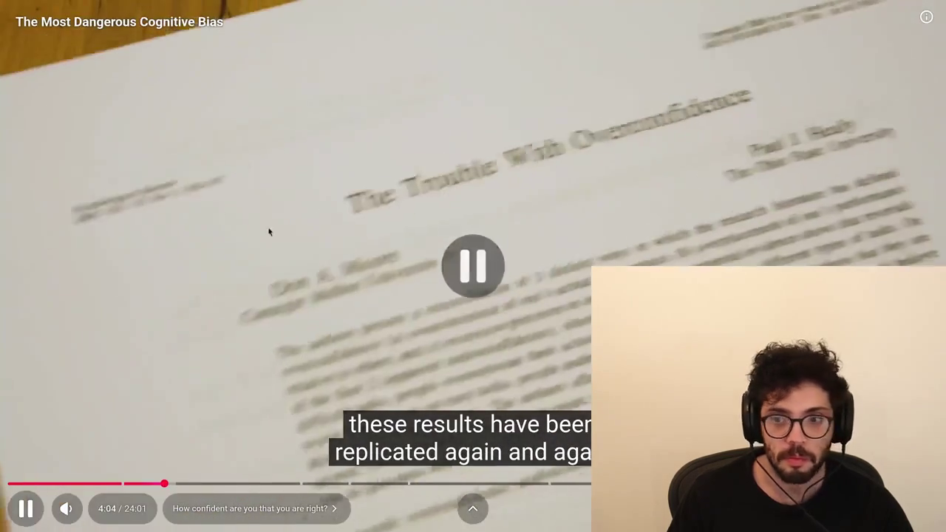
{"action": "left_click", "coordinate": [527, 196]}
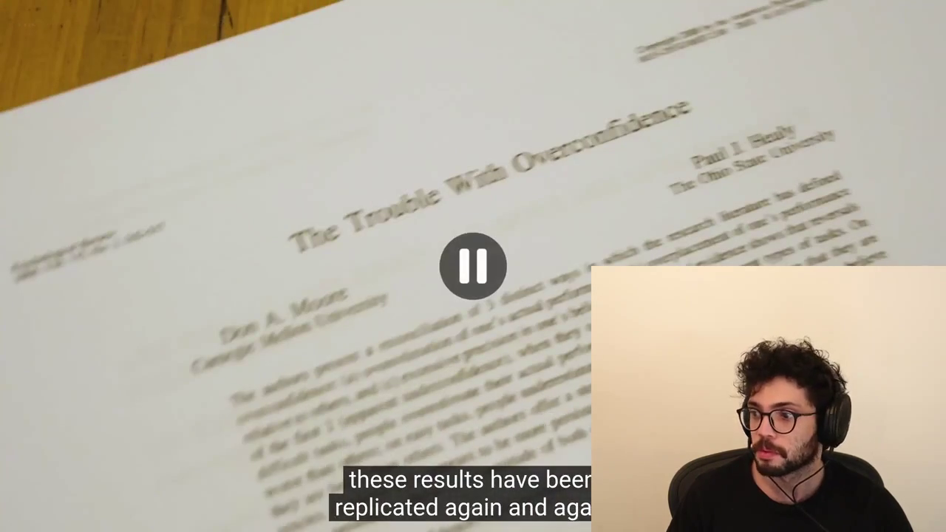
{"action": "left_click", "coordinate": [530, 196]}
{"action": "left_click", "coordinate": [529, 196]}
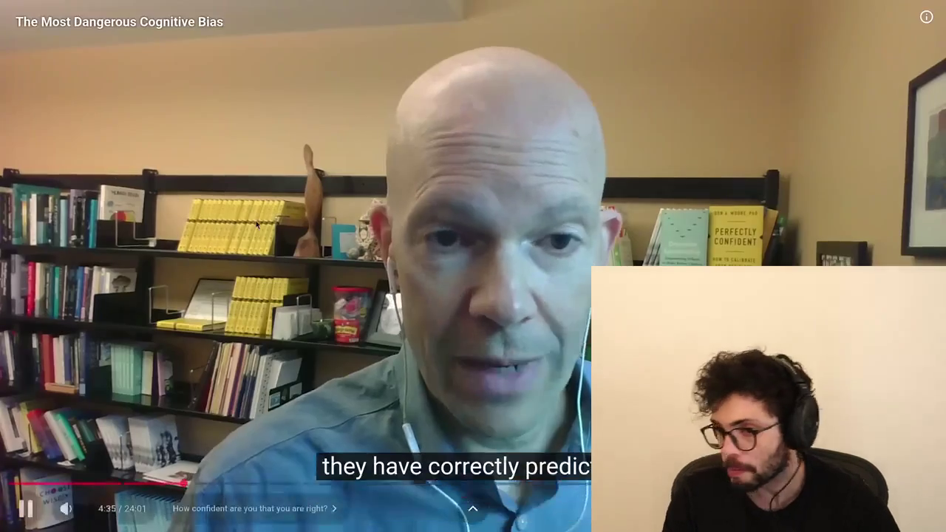
{"action": "key", "text": "space"}
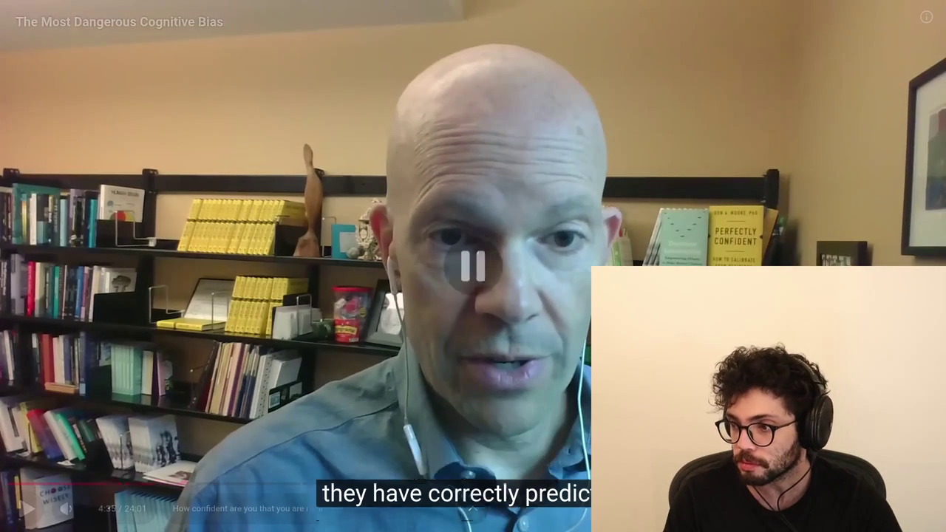
{"action": "left_click", "coordinate": [535, 312]}
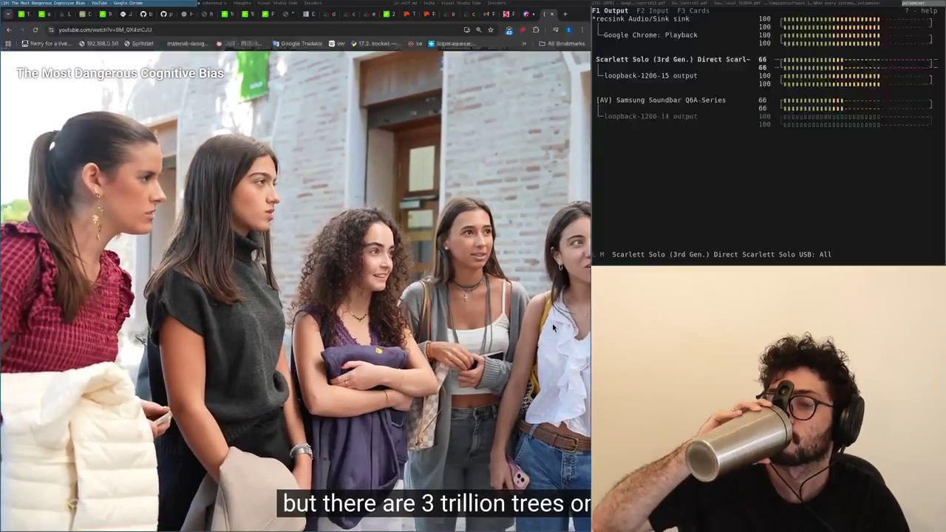
Exit full screen, select the loopback output in pulsemixer, then resume the video full-screen.
{"action": "key", "text": "Escape"}
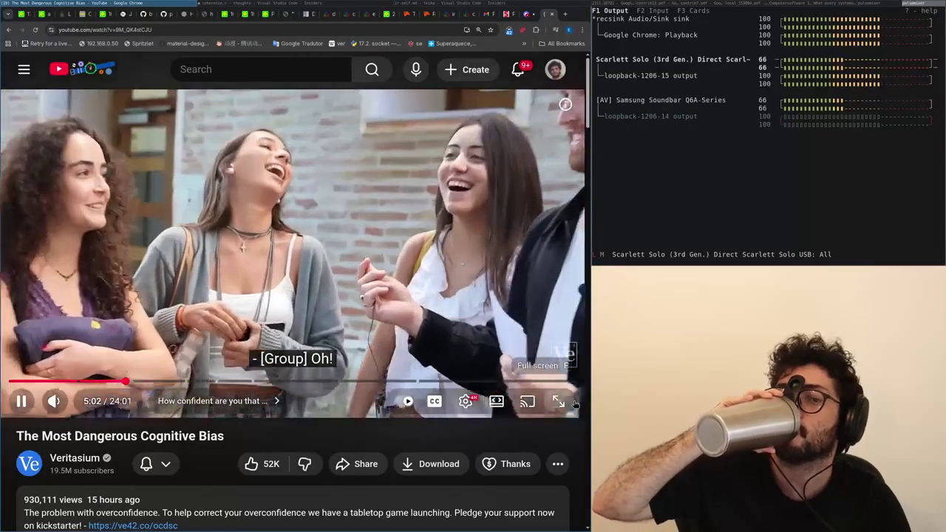
{"action": "left_click", "coordinate": [574, 403]}
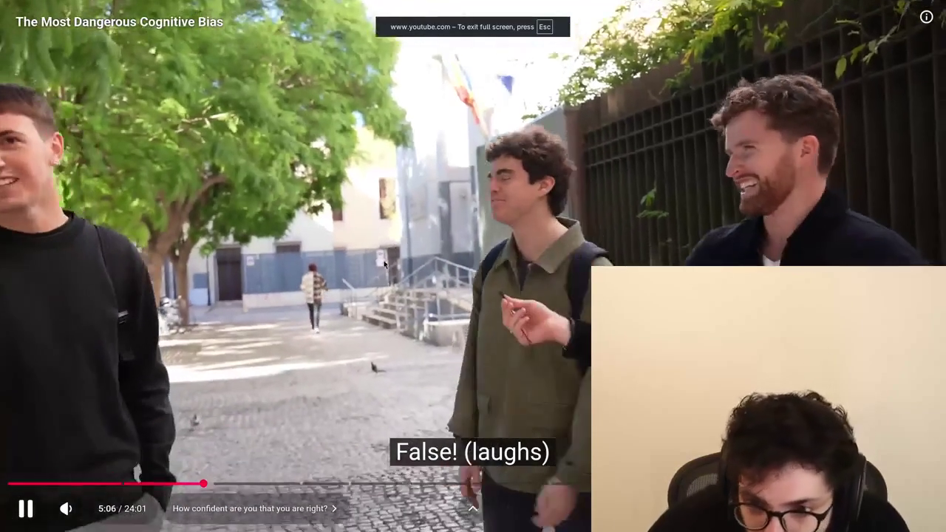
{"action": "left_click", "coordinate": [386, 258]}
{"action": "key", "text": "Escape"}
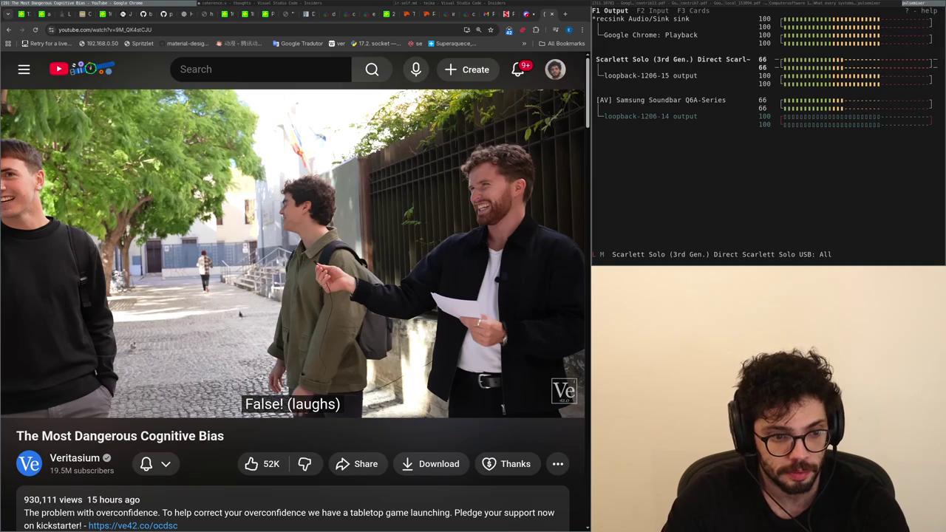
{"action": "key", "text": "Down"}
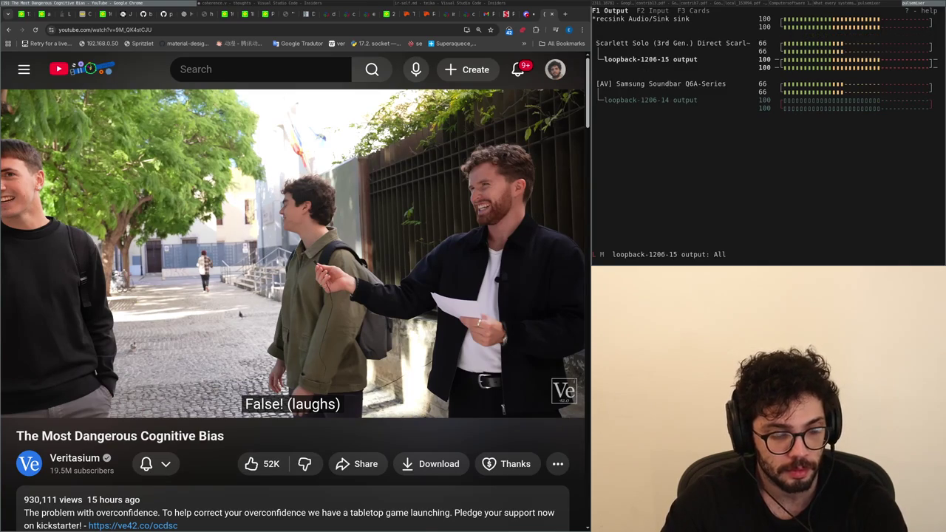
{"action": "key", "text": "ctrl+l"}
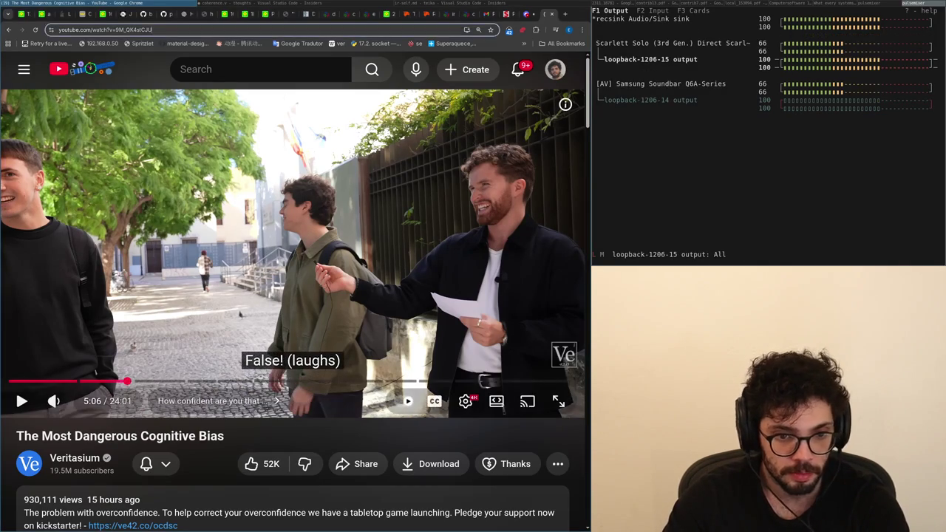
{"action": "left_click", "coordinate": [384, 187]}
{"action": "key", "text": "f"}
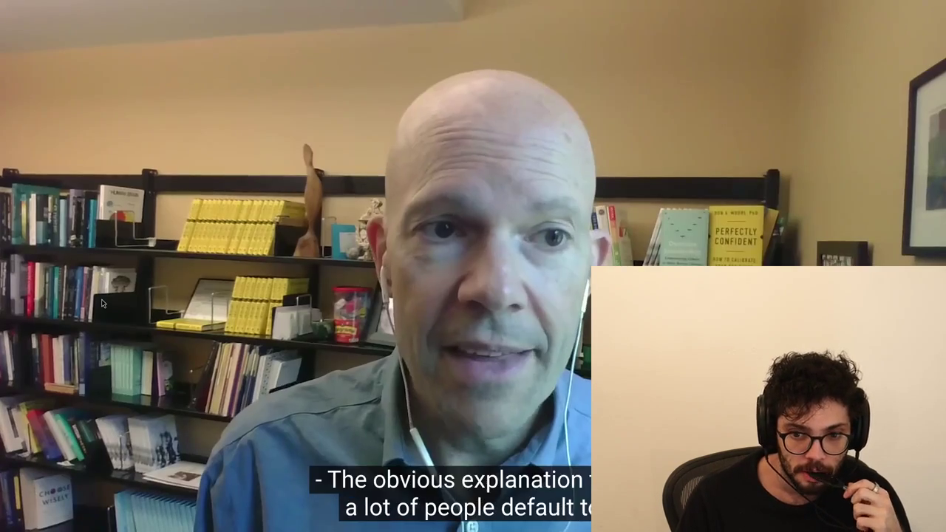
Watch the Dunning-Kruger discussion full-screen up to about 8:23.
{"action": "mouse_move", "coordinate": [292, 347]}
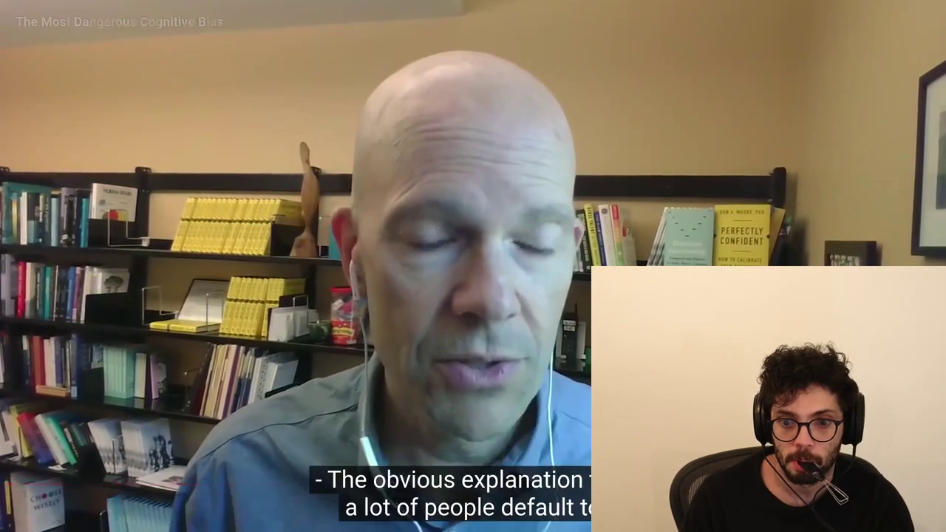
{"action": "mouse_move", "coordinate": [63, 187]}
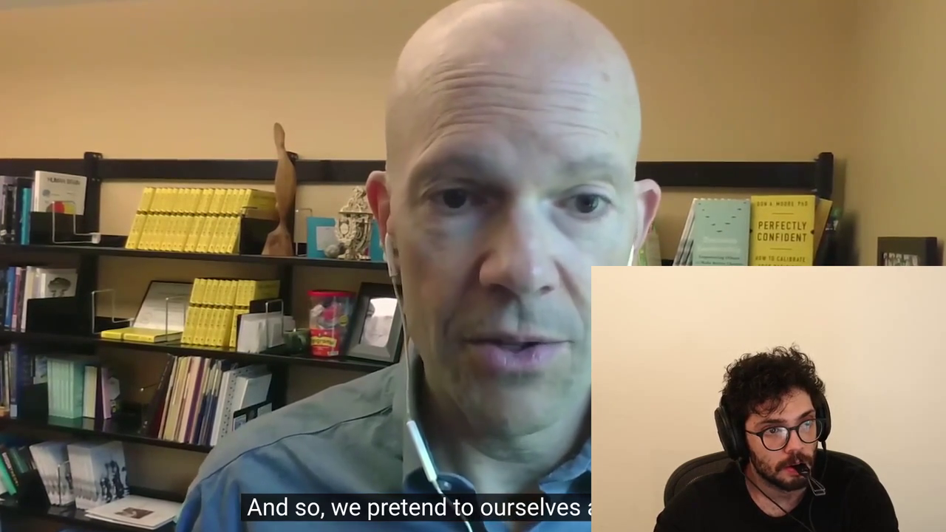
{"action": "mouse_move", "coordinate": [474, 271]}
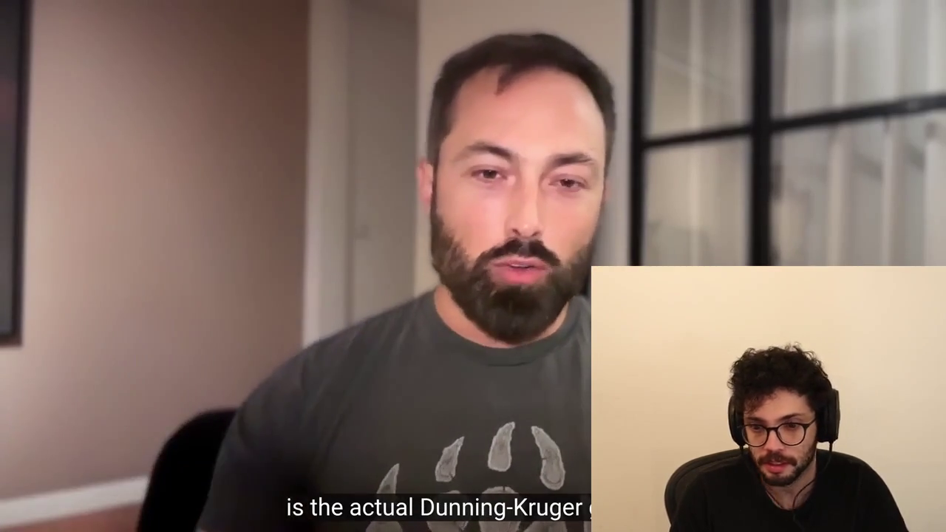
Resume the video, watch to about 10:16, then return to the windowed watch page.
{"action": "mouse_move", "coordinate": [792, 181]}
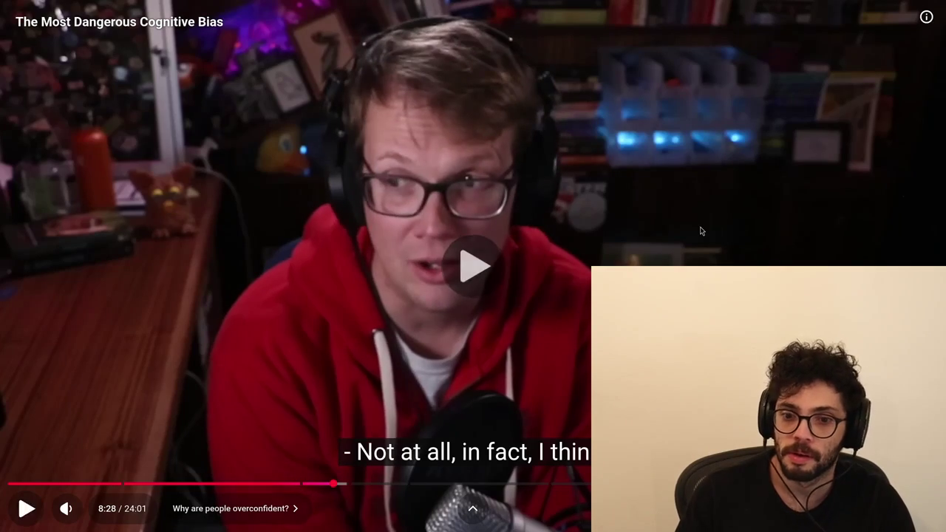
{"action": "left_click", "coordinate": [701, 232]}
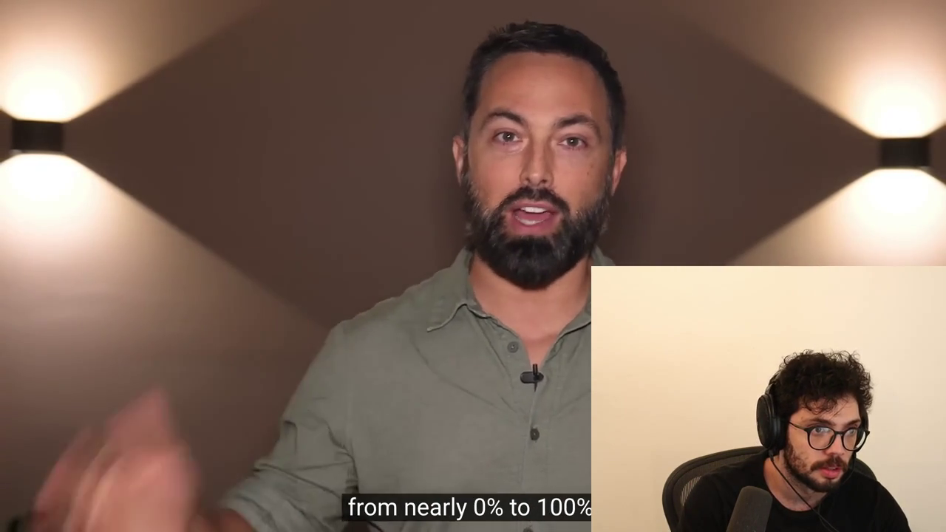
{"action": "mouse_move", "coordinate": [363, 255]}
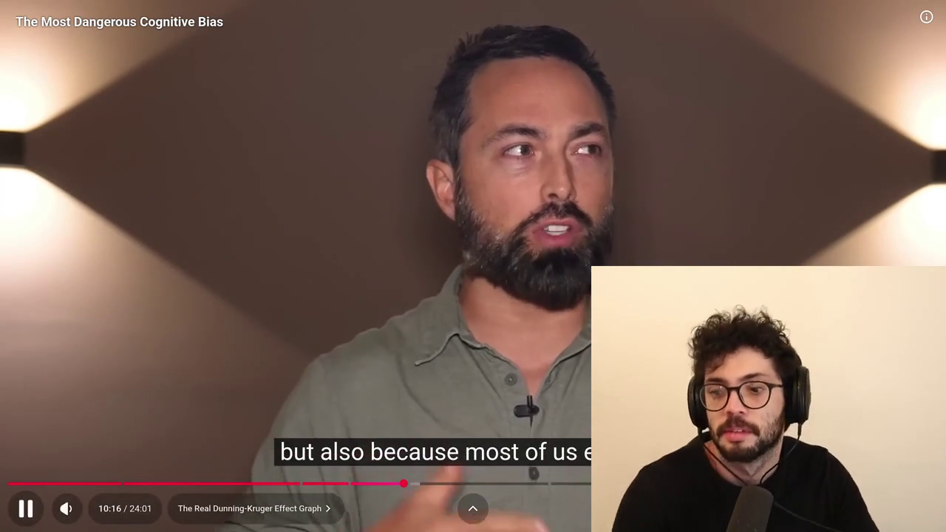
{"action": "key", "text": "Escape"}
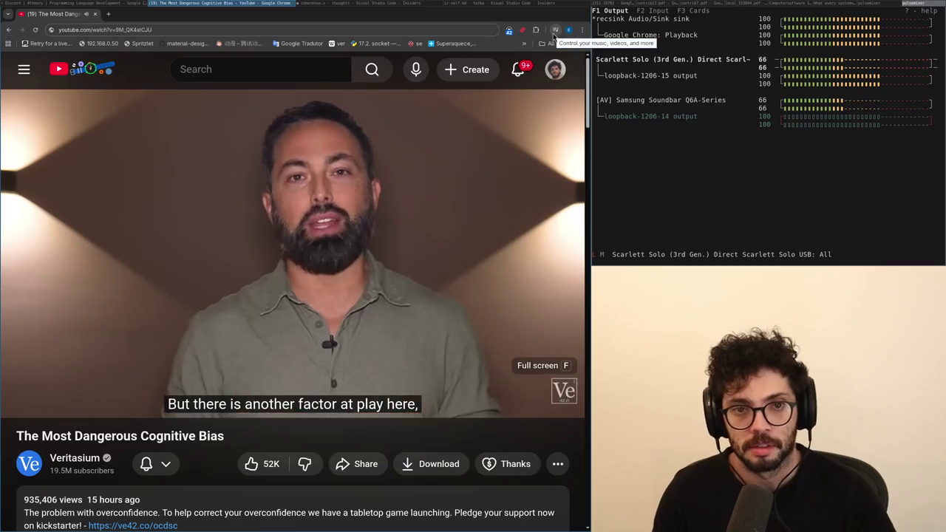
Select the loopback-1206-14 and then the Scarlett Solo output in pulsemixer.
{"action": "key", "text": "super+Left"}
{"action": "key", "text": "super+Left"}
{"action": "key", "text": "super+Left"}
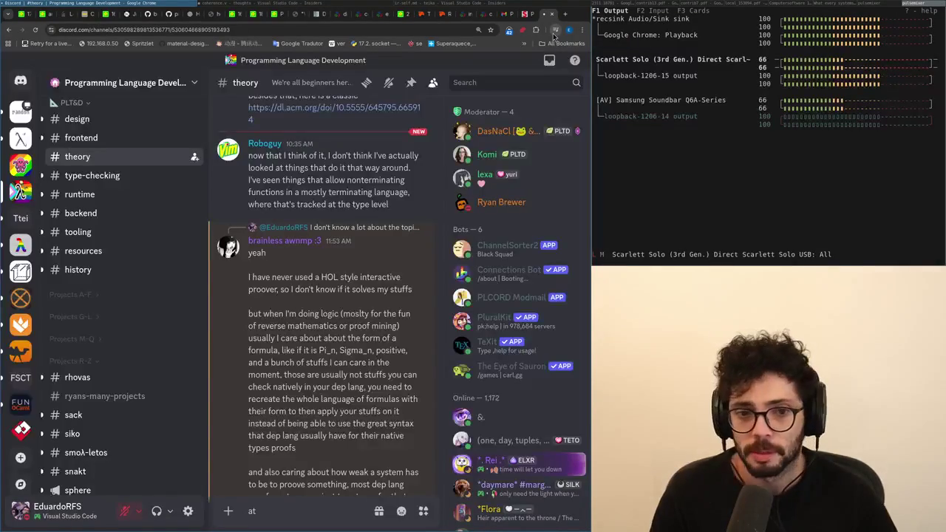
{"action": "left_click", "coordinate": [700, 116]}
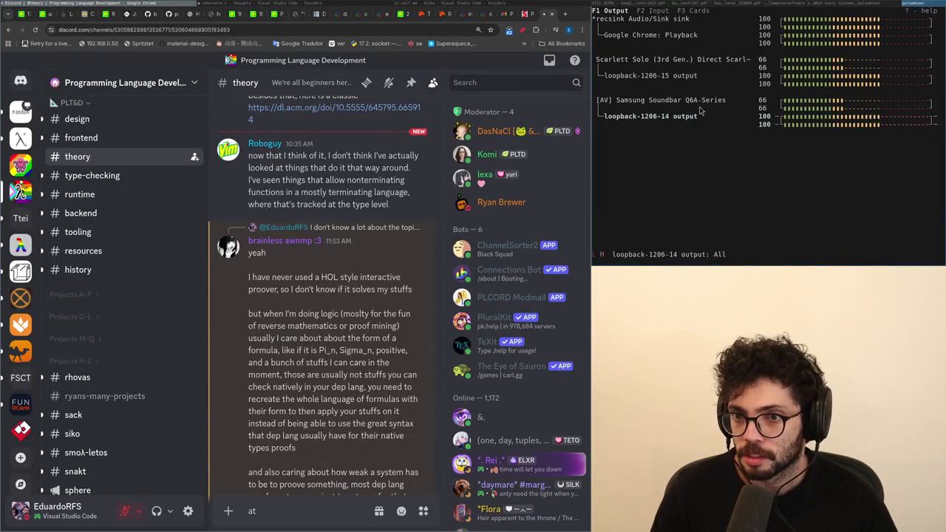
{"action": "left_click", "coordinate": [683, 59]}
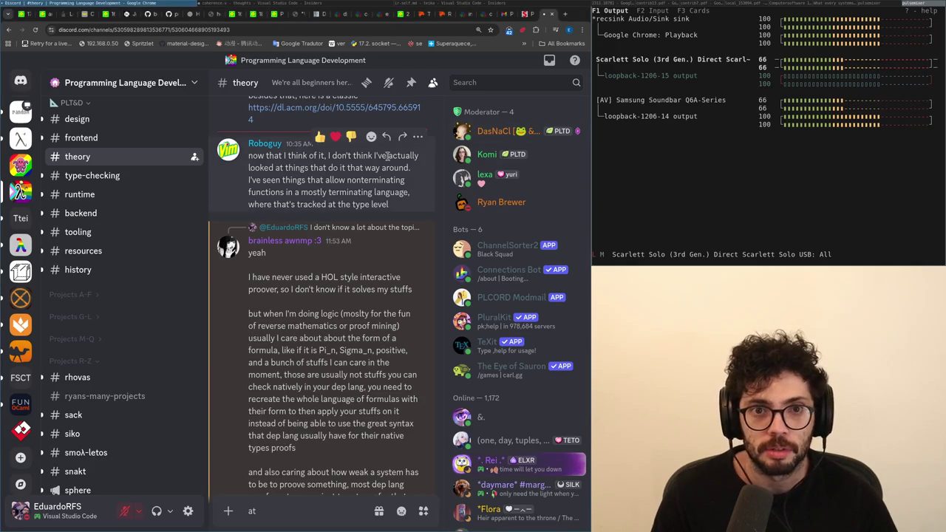
Load Sudoku.com's Extreme puzzle in a new tab with the browser full-screen.
{"action": "key", "text": "ctrl+t"}
{"action": "type", "text": "sudoku"}
{"action": "key", "text": "Return"}
{"action": "key", "text": "super+f"}
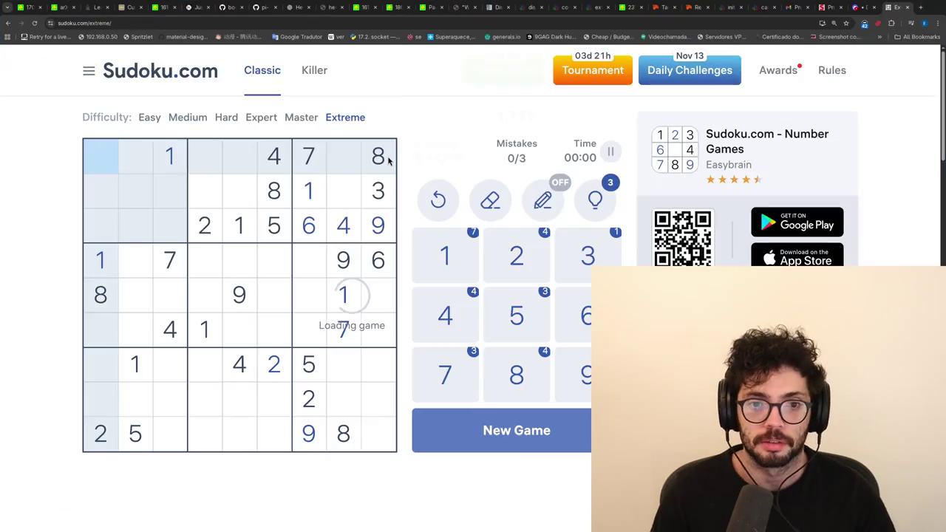
{"action": "left_click", "coordinate": [302, 195]}
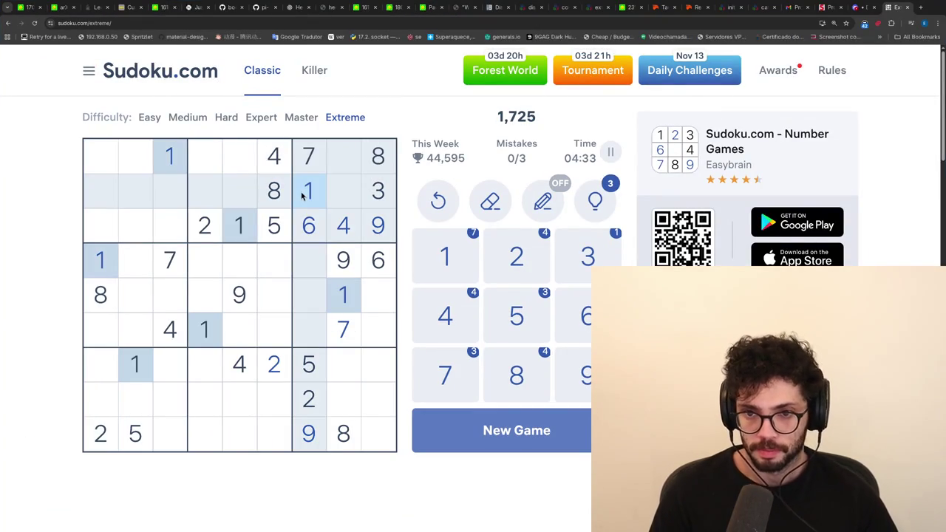
{"action": "left_click", "coordinate": [272, 368]}
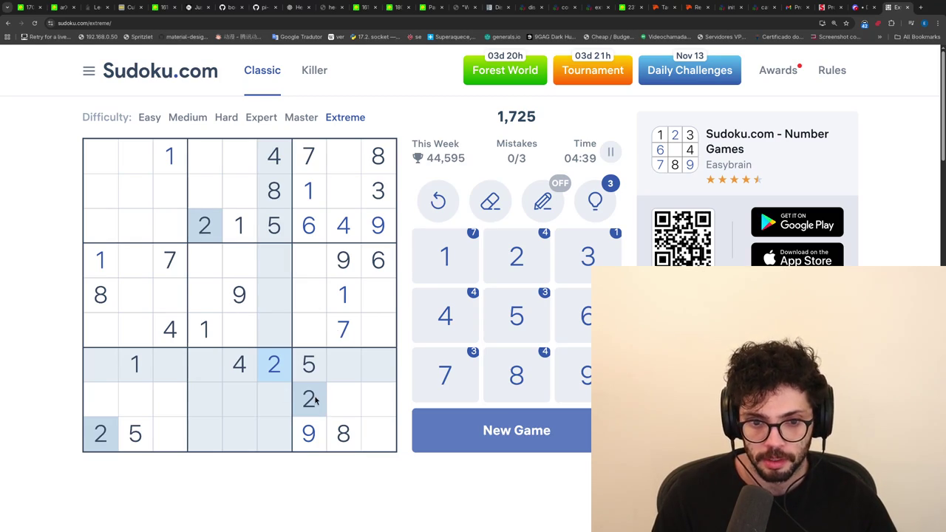
{"action": "left_click", "coordinate": [374, 187]}
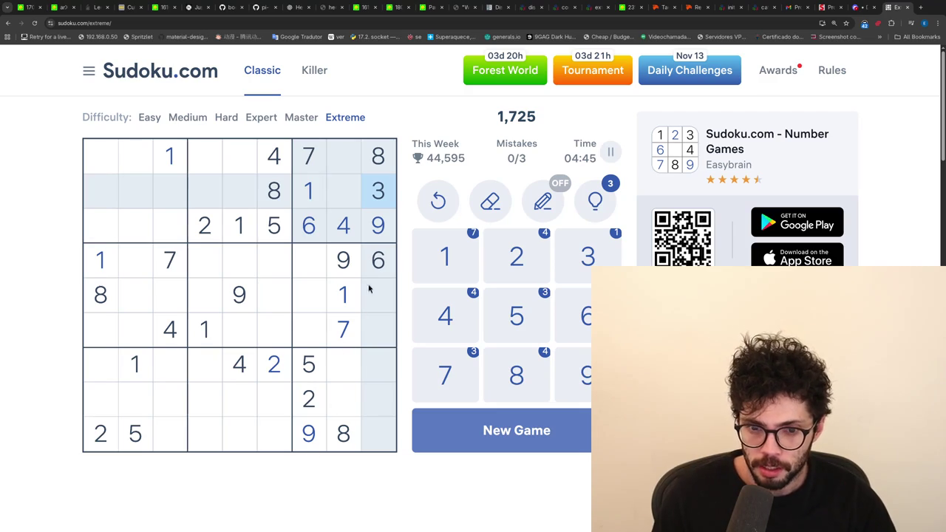
{"action": "left_click", "coordinate": [353, 386]}
{"action": "left_click", "coordinate": [348, 376]}
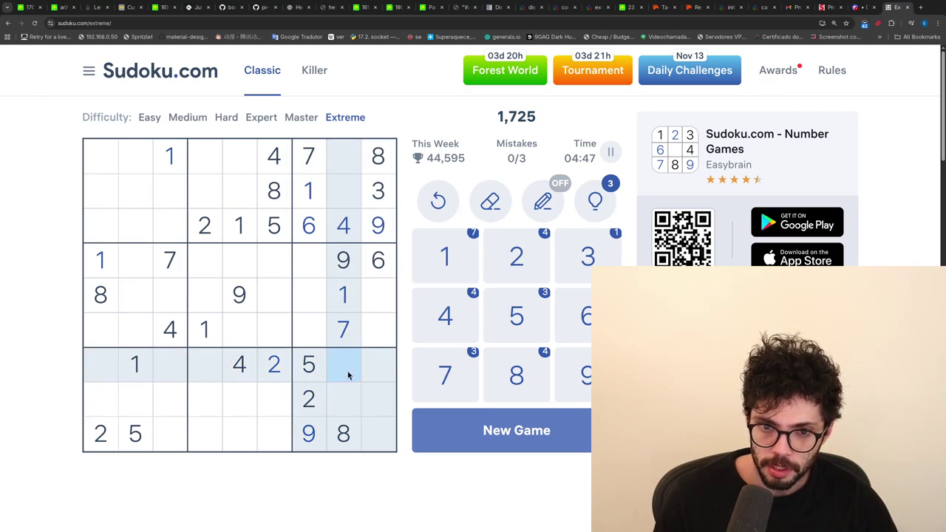
{"action": "left_click", "coordinate": [205, 221]}
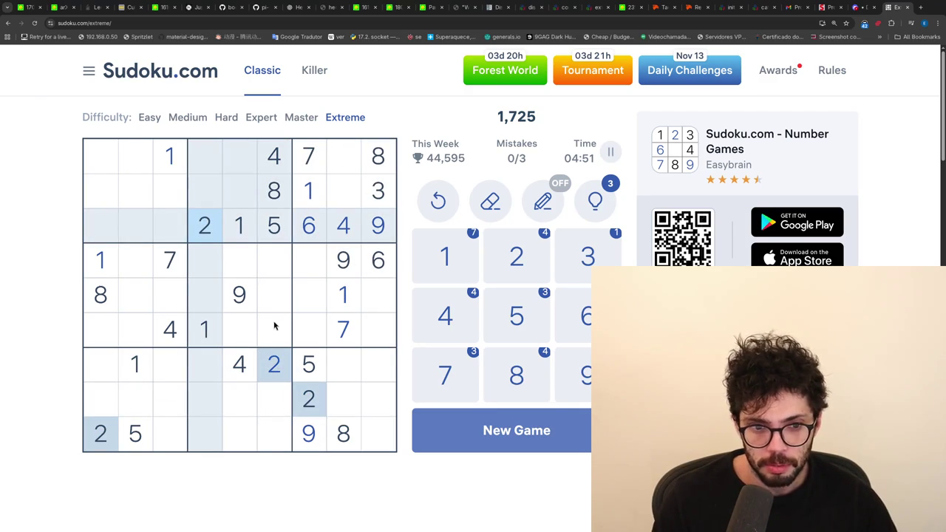
{"action": "left_click", "coordinate": [184, 324]}
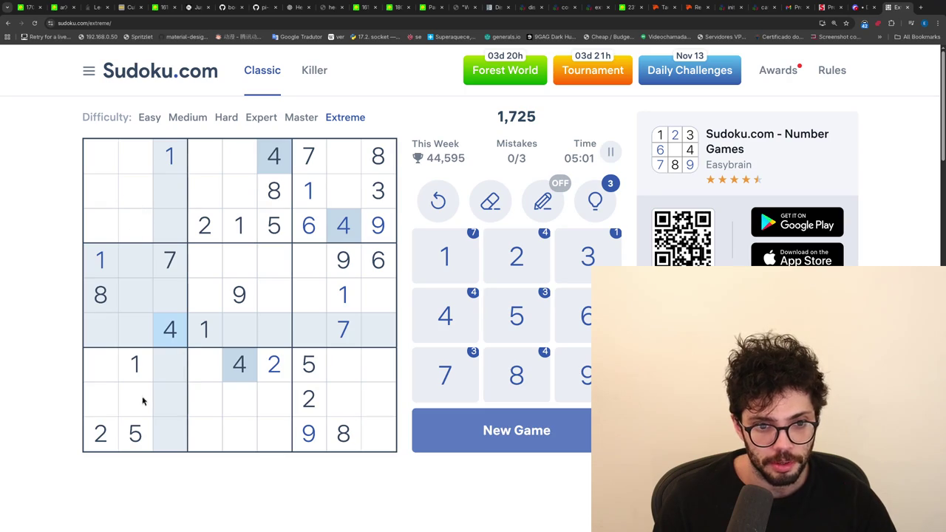
{"action": "left_click", "coordinate": [135, 434]}
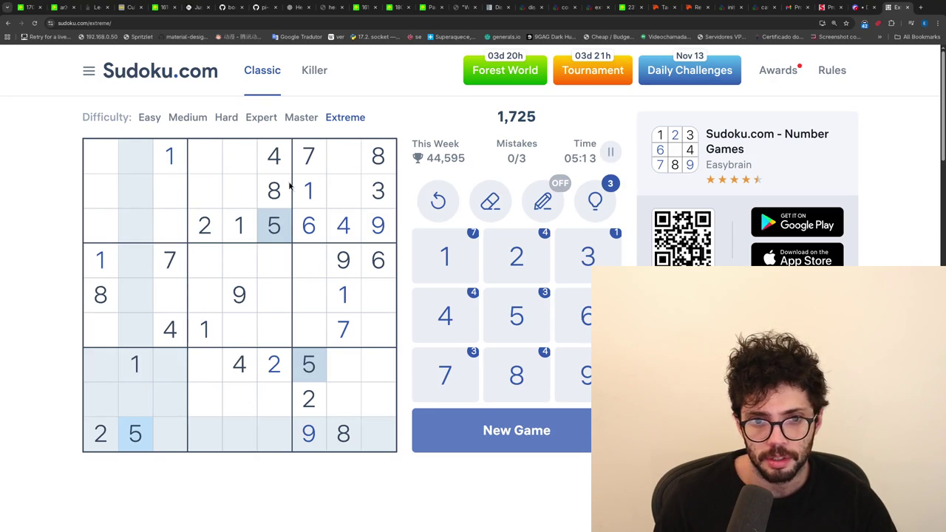
{"action": "left_click", "coordinate": [307, 234]}
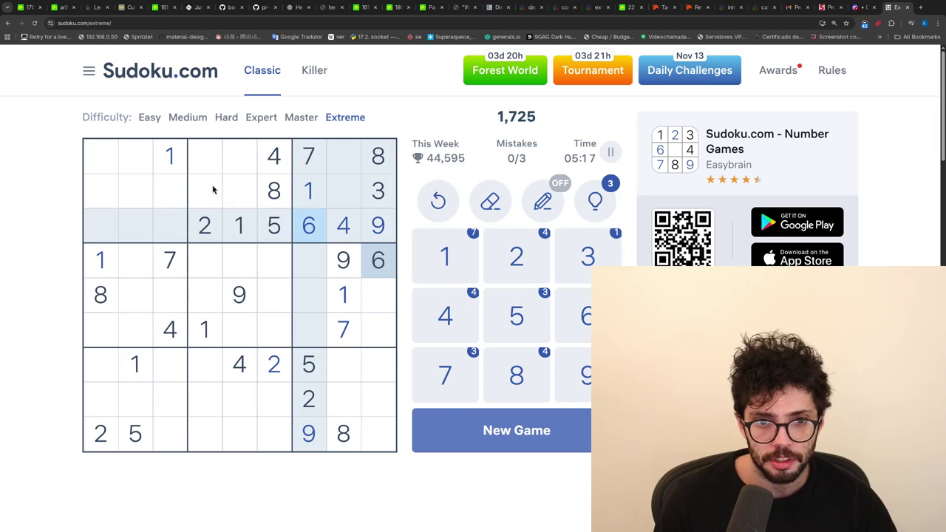
{"action": "left_click", "coordinate": [317, 166]}
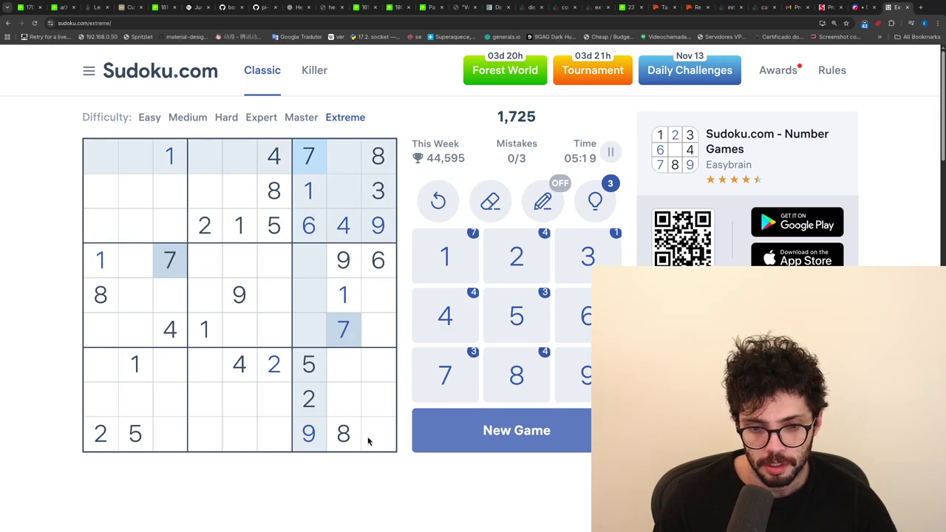
{"action": "left_click", "coordinate": [174, 330]}
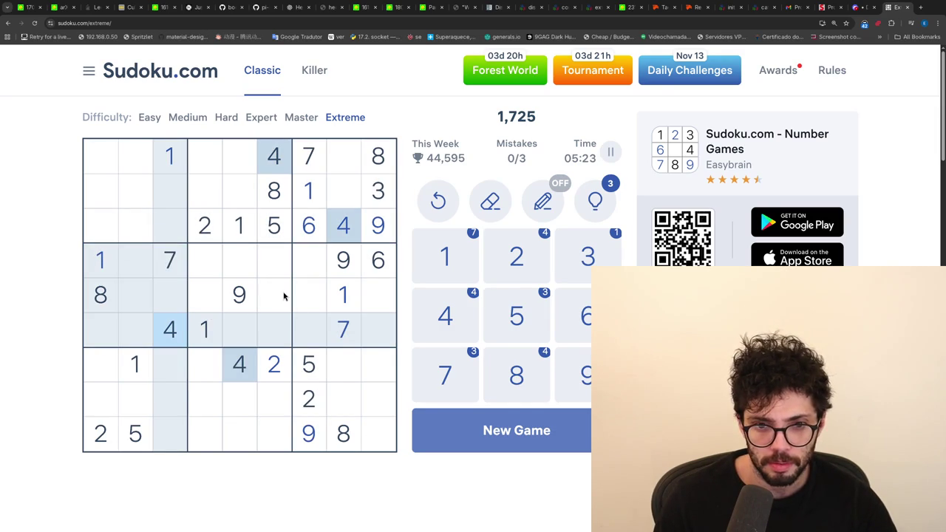
{"action": "left_click", "coordinate": [342, 331]}
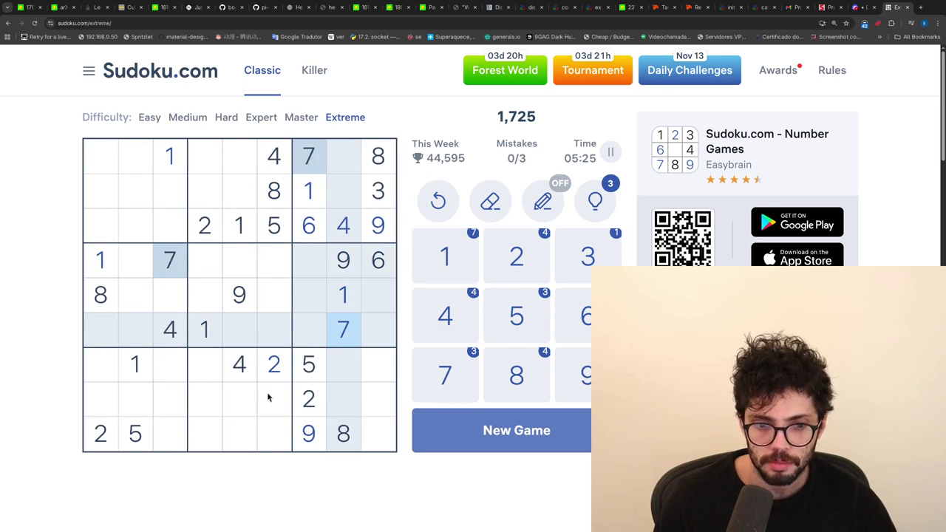
{"action": "left_click", "coordinate": [170, 329]}
{"action": "left_click", "coordinate": [343, 340]}
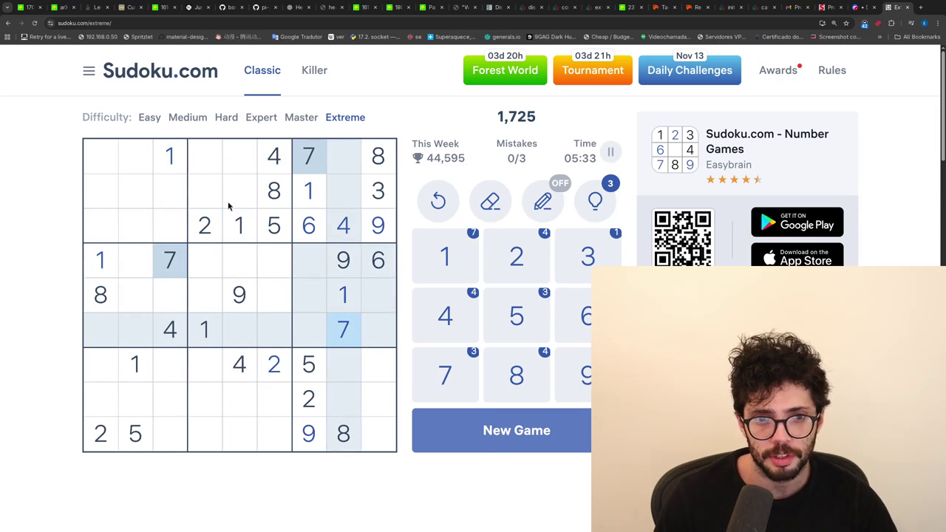
{"action": "left_click", "coordinate": [268, 196]}
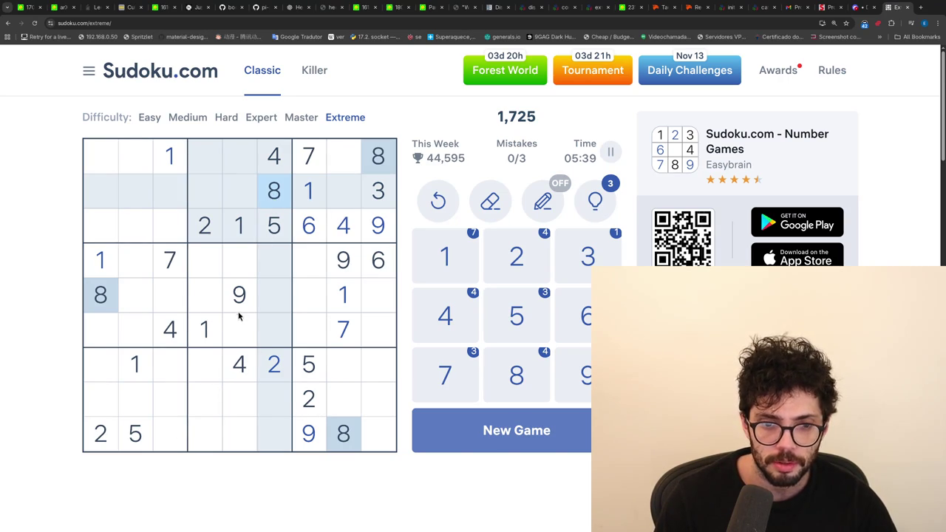
{"action": "left_click", "coordinate": [268, 365]}
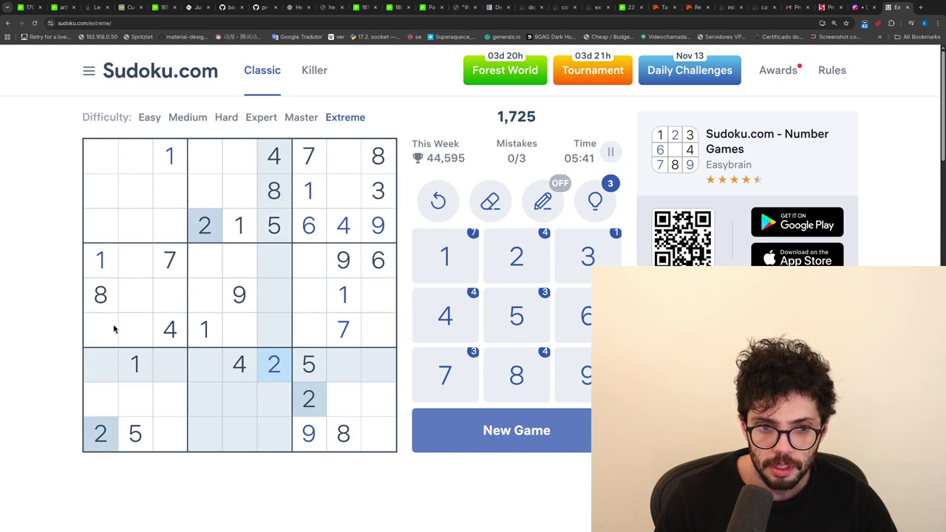
{"action": "left_click", "coordinate": [105, 296]}
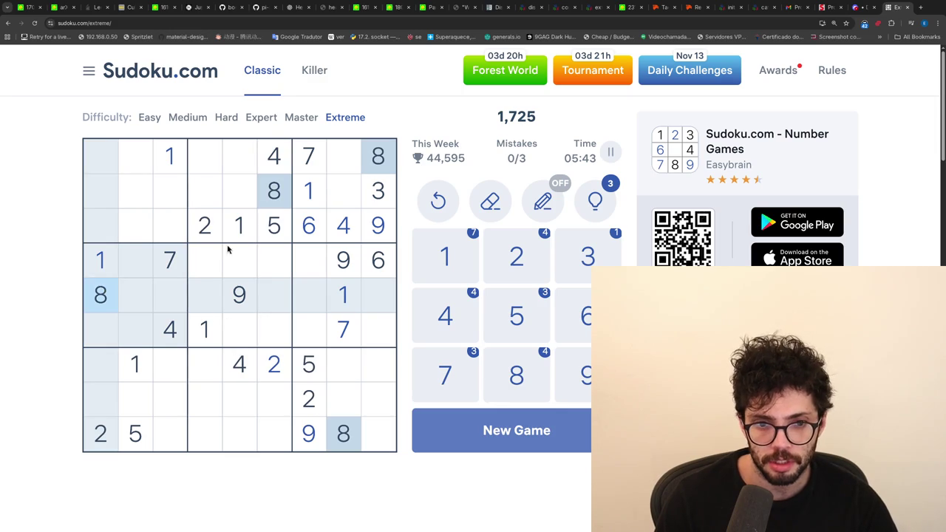
{"action": "left_click", "coordinate": [237, 303]}
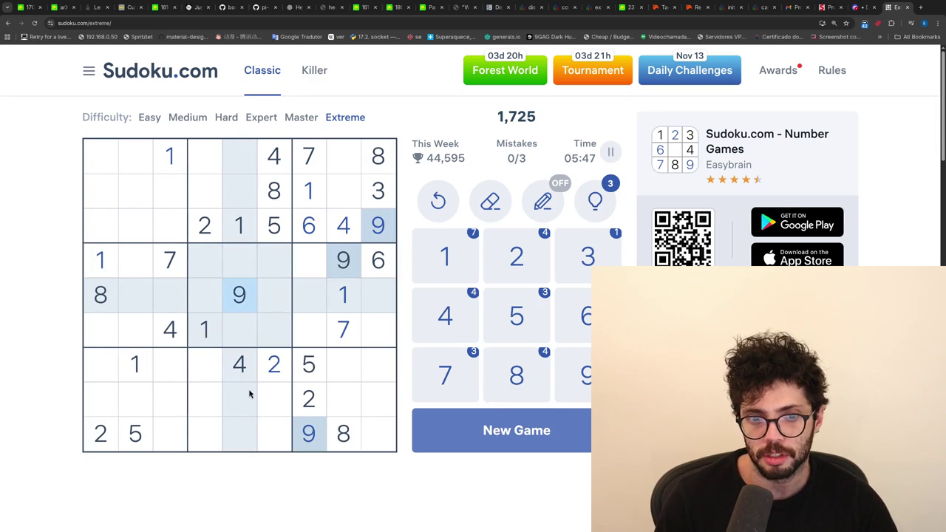
{"action": "left_click", "coordinate": [274, 409]}
{"action": "type", "text": "9"}
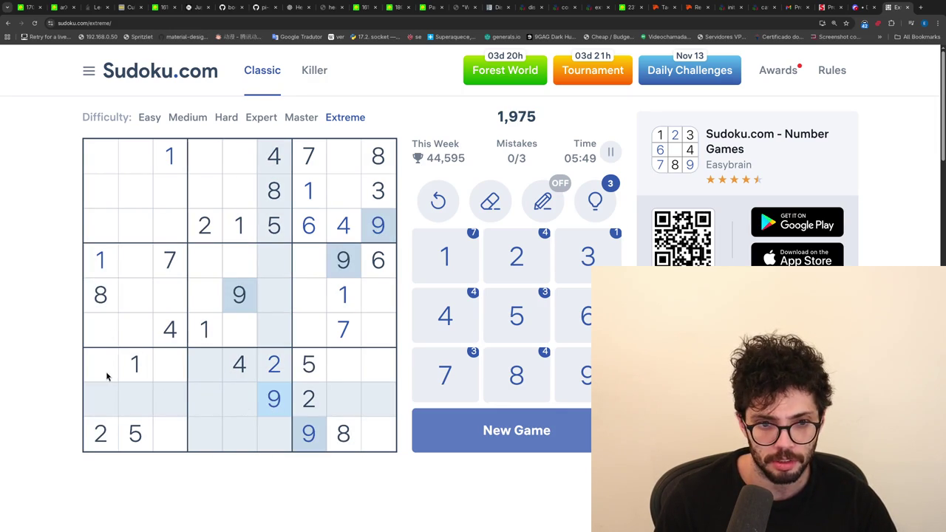
{"action": "left_click", "coordinate": [318, 182]}
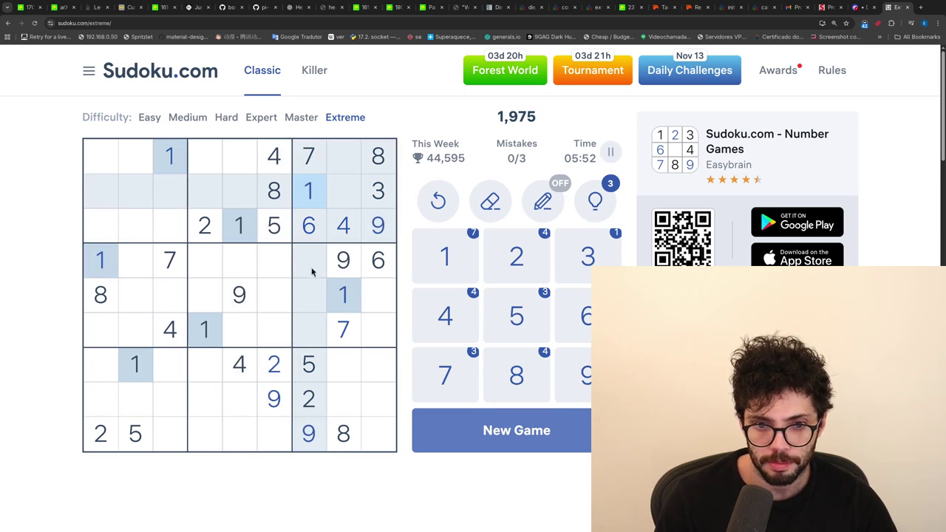
{"action": "left_click", "coordinate": [282, 437]}
{"action": "key", "text": "1"}
{"action": "left_click", "coordinate": [371, 409]}
{"action": "key", "text": "1"}
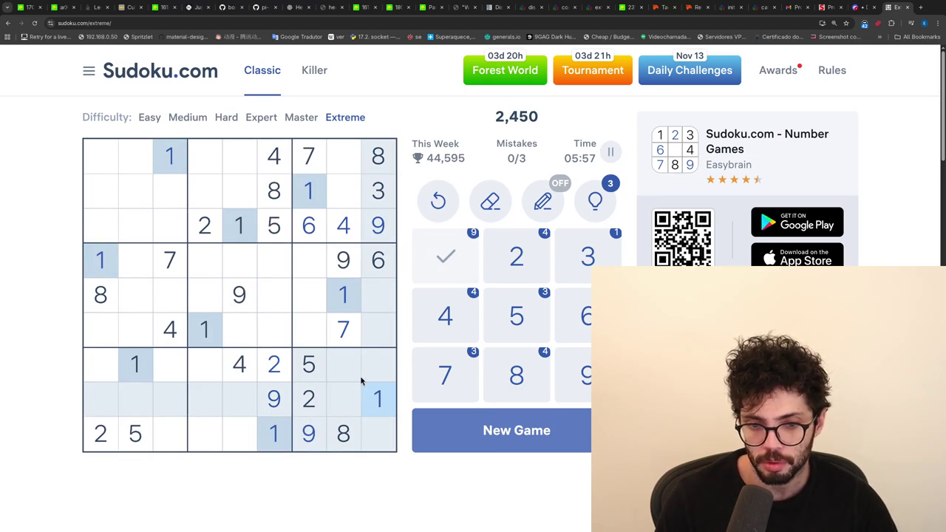
{"action": "left_click", "coordinate": [239, 362]}
{"action": "left_click", "coordinate": [374, 442]}
{"action": "key", "text": "4"}
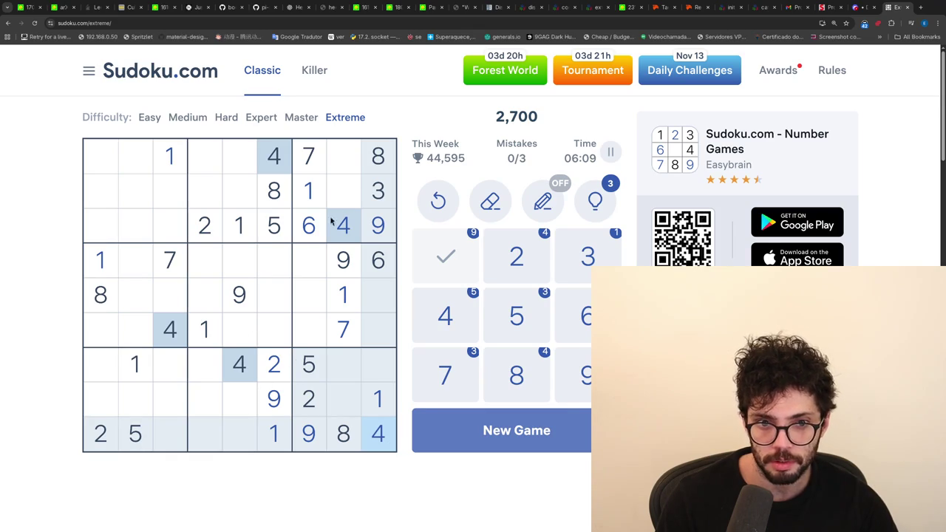
{"action": "left_click", "coordinate": [318, 161]}
{"action": "left_click", "coordinate": [370, 365]}
{"action": "type", "text": "7"}
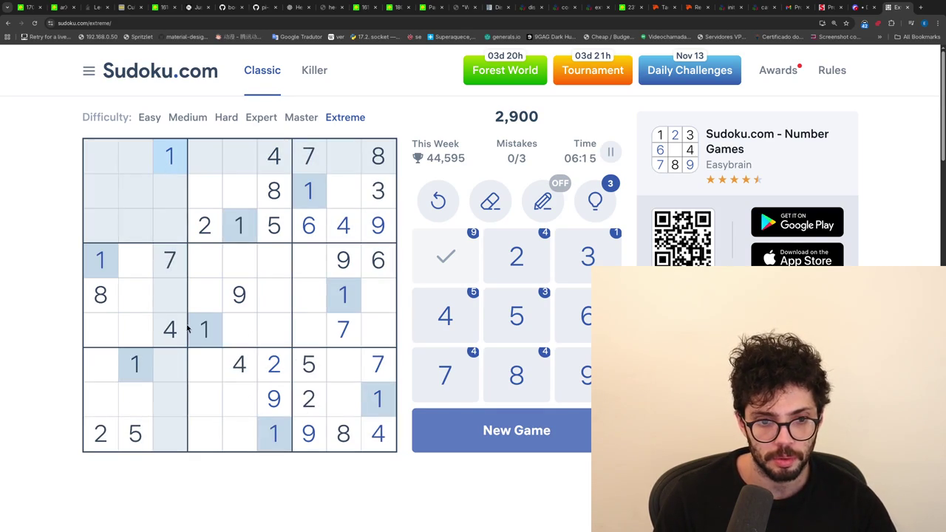
{"action": "left_click", "coordinate": [181, 325]}
{"action": "left_click", "coordinate": [170, 258]}
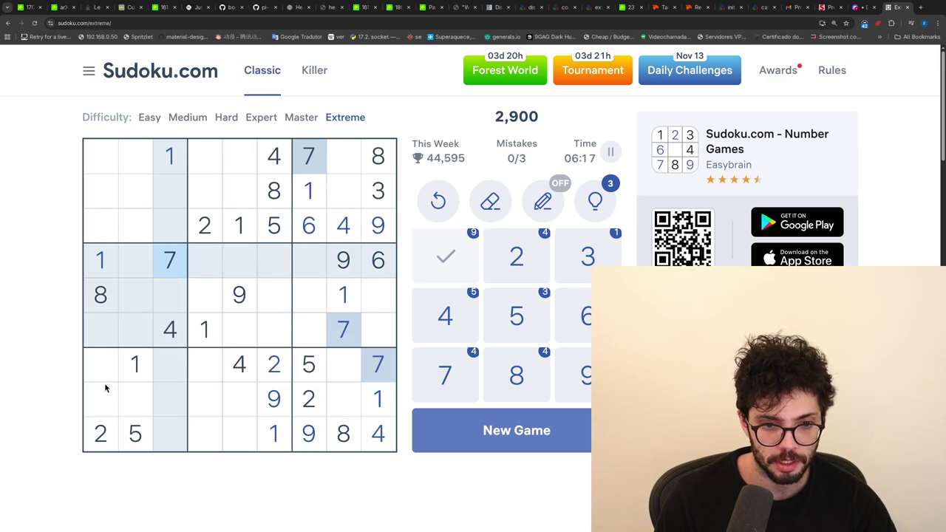
{"action": "left_click", "coordinate": [176, 341]}
{"action": "left_click", "coordinate": [169, 191]}
{"action": "left_click", "coordinate": [174, 155]}
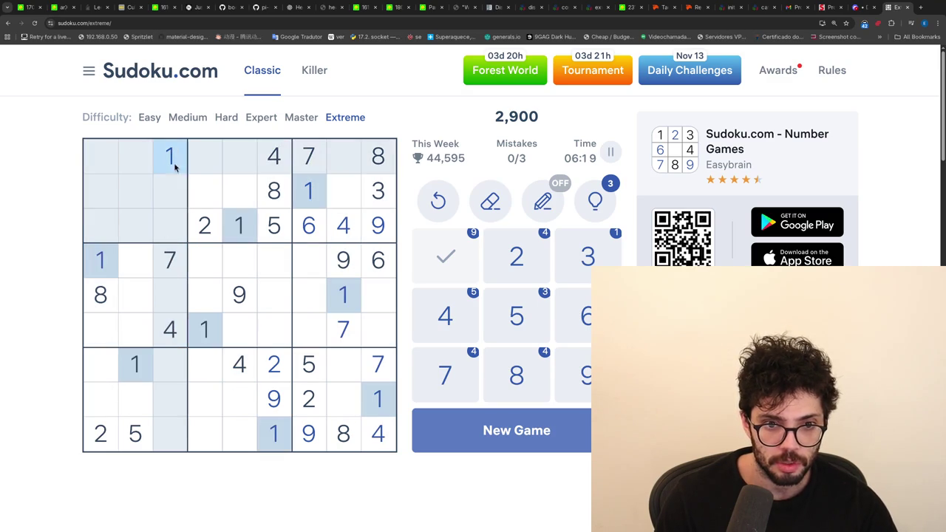
{"action": "left_click", "coordinate": [170, 331]}
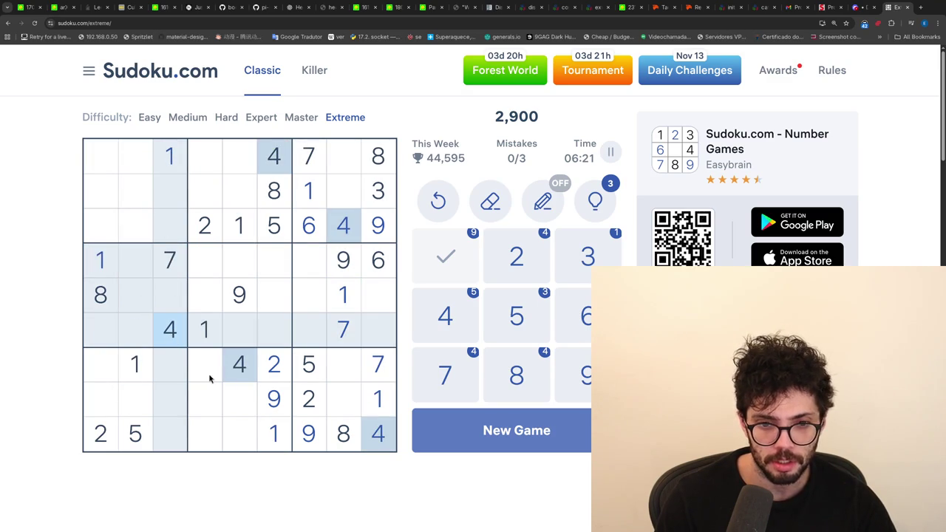
{"action": "left_click", "coordinate": [274, 363]}
{"action": "left_click", "coordinate": [303, 371]}
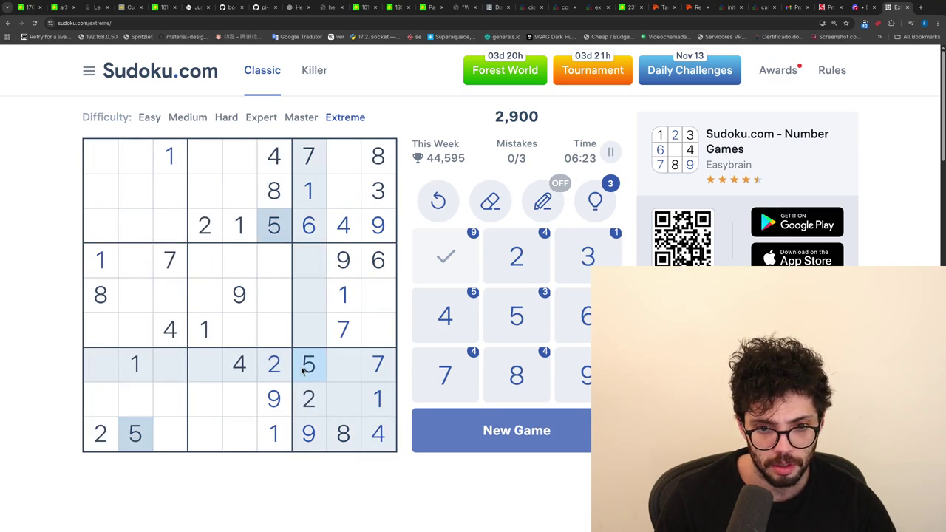
{"action": "left_click", "coordinate": [110, 296]}
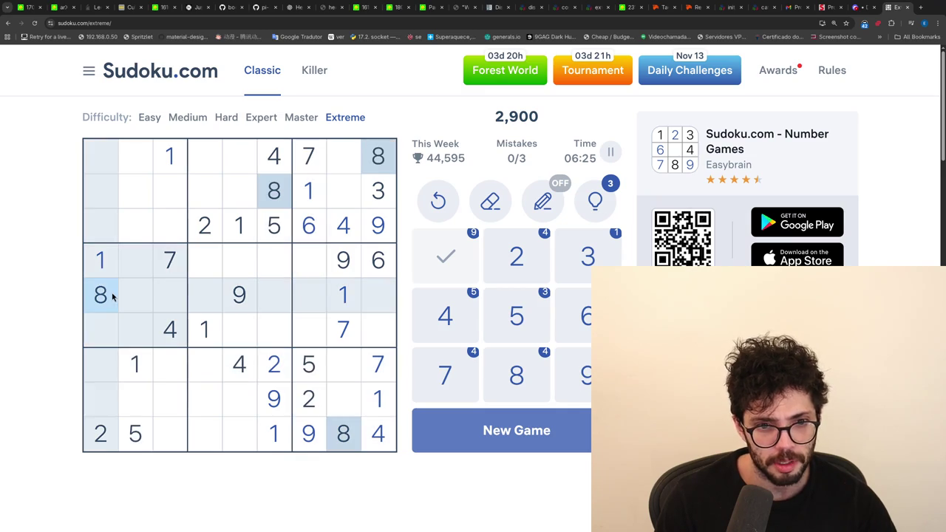
{"action": "left_click", "coordinate": [175, 331]}
{"action": "left_click", "coordinate": [167, 264]}
{"action": "left_click", "coordinate": [169, 328]}
{"action": "left_click", "coordinate": [167, 266]}
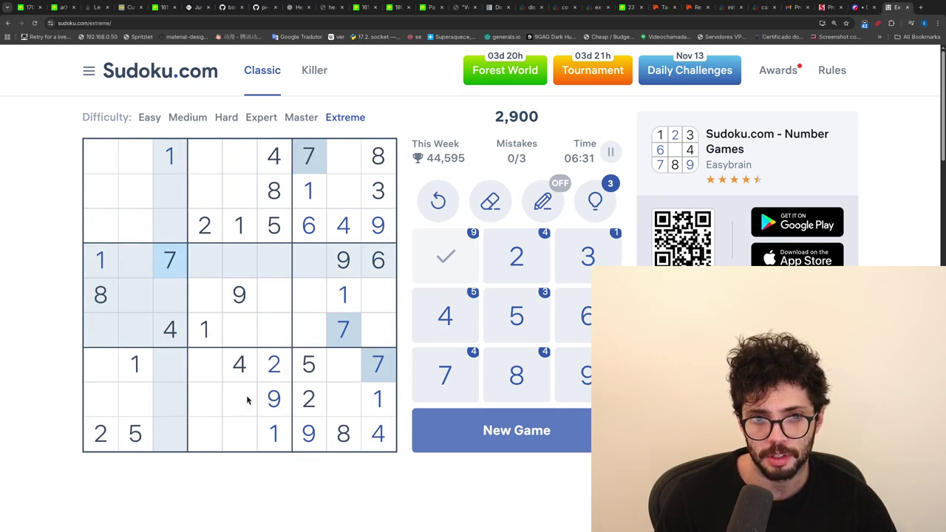
Enter 7, 6 and 3 in column 6 at rows 5, 6 and 4.
{"action": "left_click", "coordinate": [278, 296]}
{"action": "key", "text": "7"}
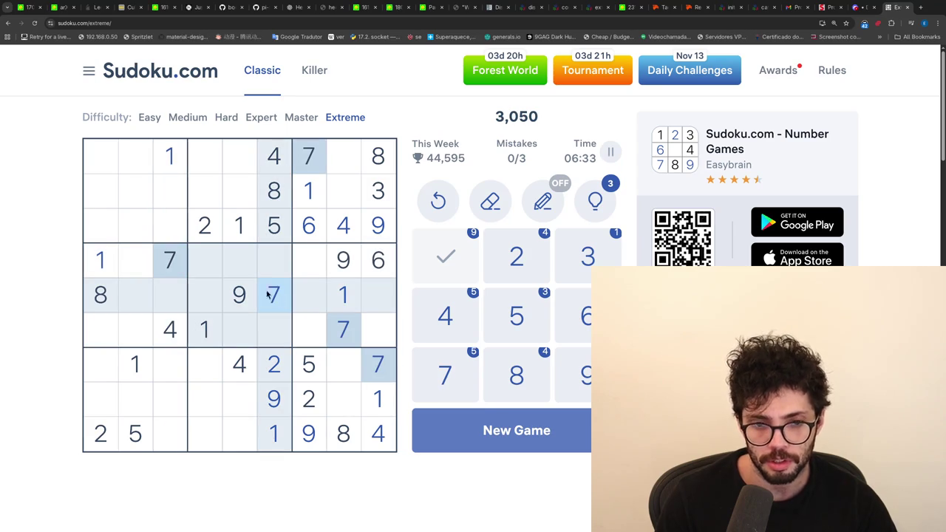
{"action": "left_click", "coordinate": [312, 226]}
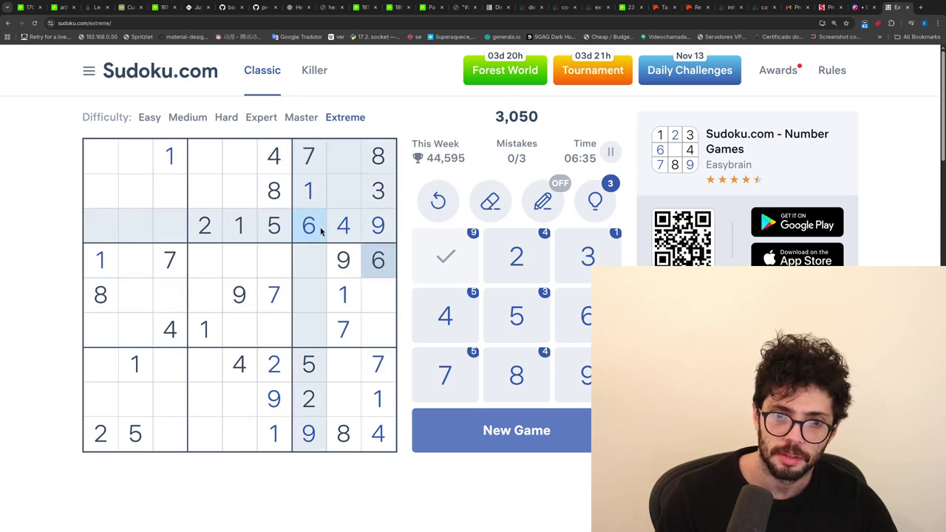
{"action": "left_click", "coordinate": [268, 320]}
{"action": "key", "text": "6"}
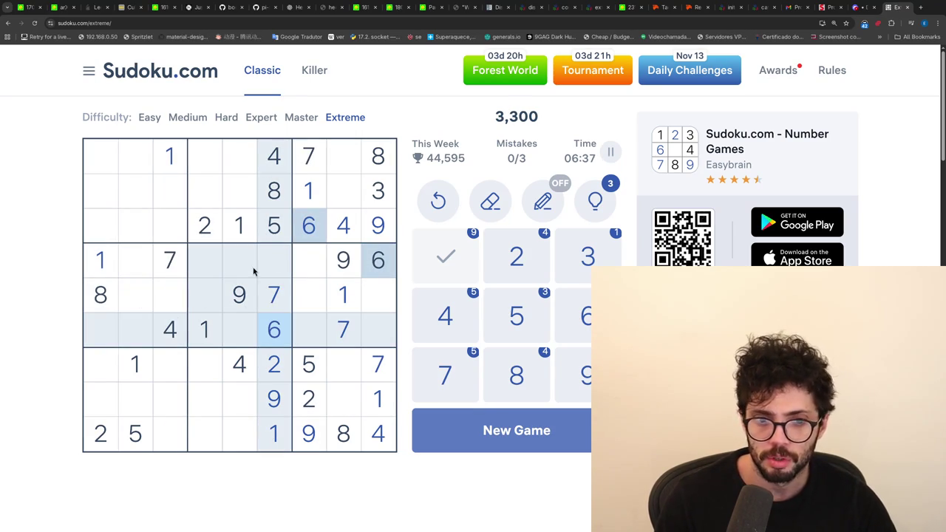
{"action": "left_click", "coordinate": [279, 259]}
{"action": "key", "text": "3"}
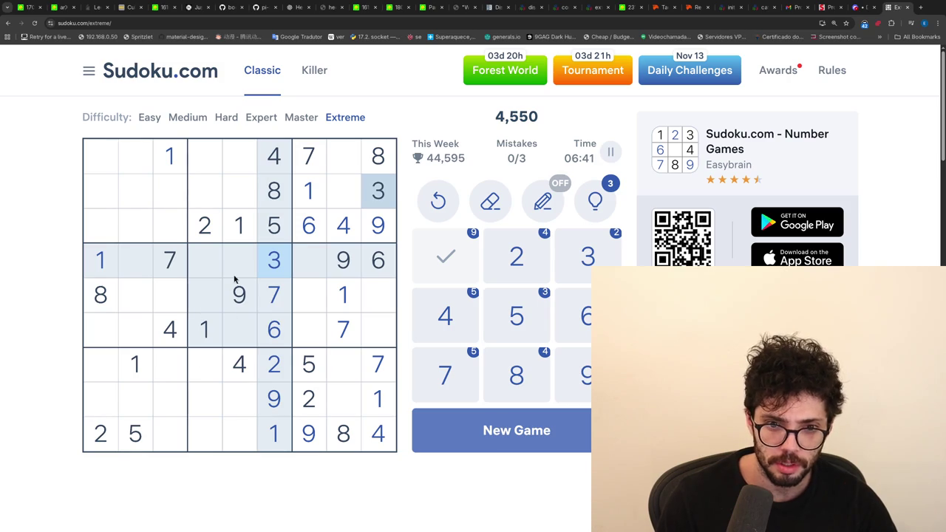
After checking the 2s, 9s and 8s, place 8 and 7 in row 3, columns 2 and 1.
{"action": "left_click", "coordinate": [218, 239]}
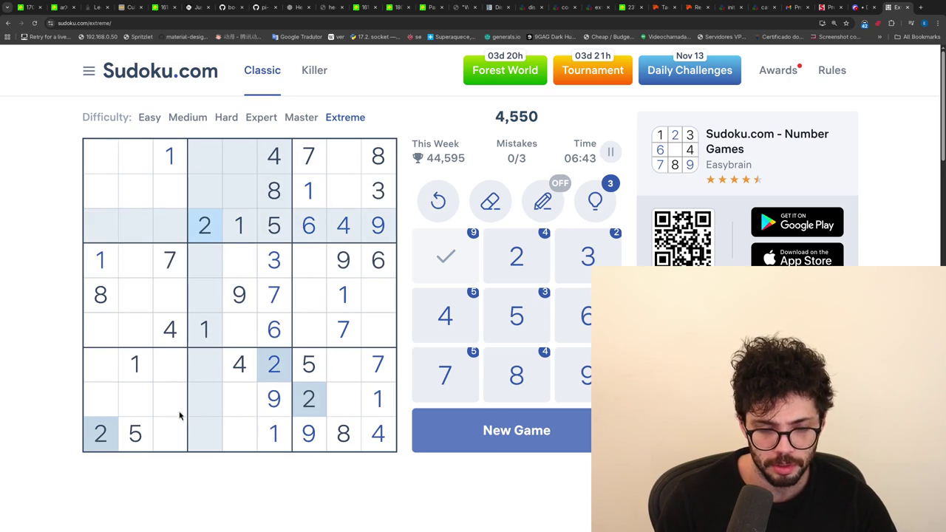
{"action": "left_click", "coordinate": [131, 398]}
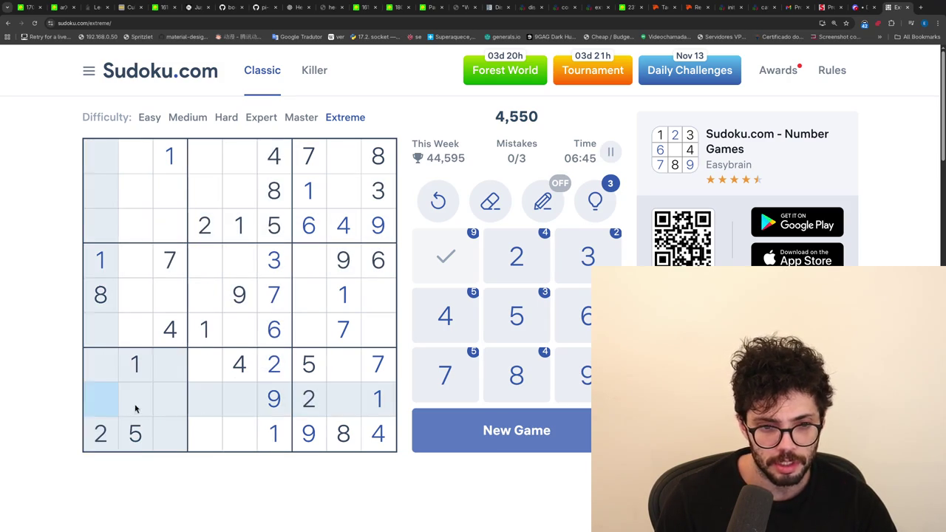
{"action": "left_click", "coordinate": [272, 404]}
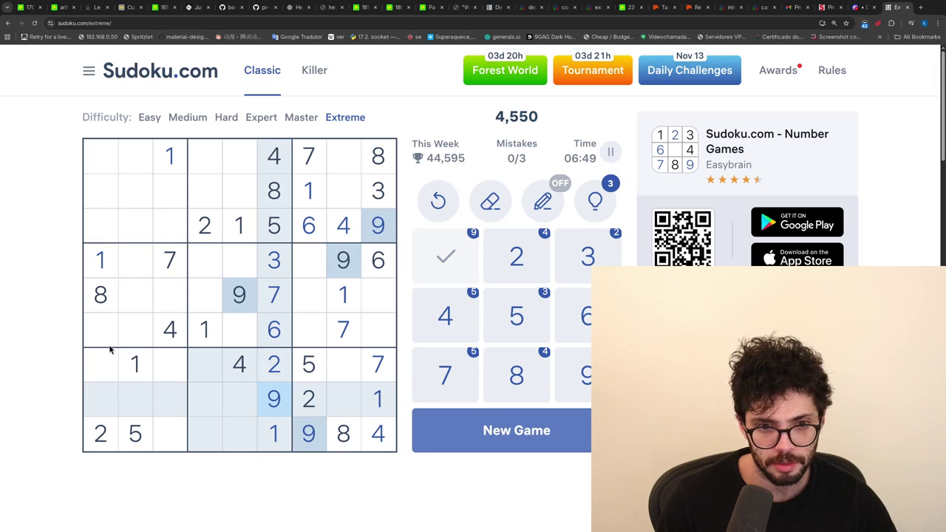
{"action": "left_click", "coordinate": [93, 300]}
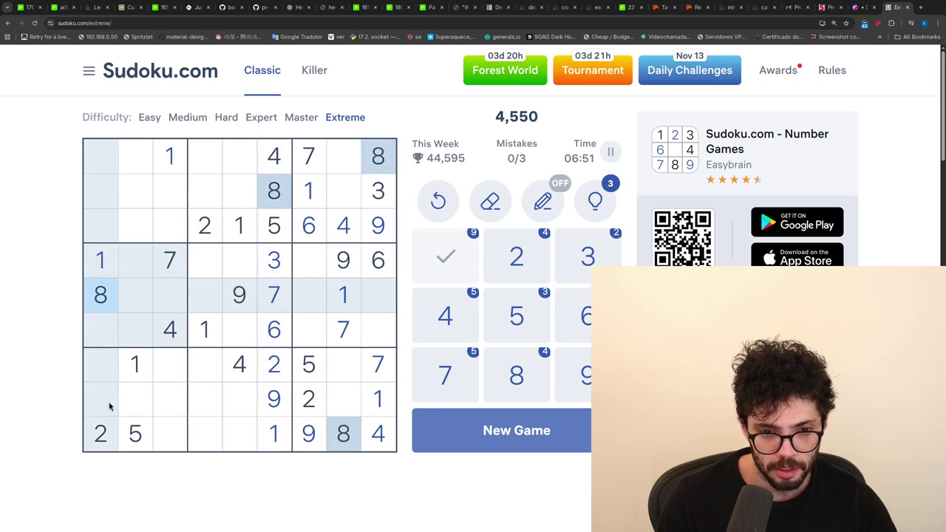
{"action": "left_click", "coordinate": [148, 224]}
{"action": "type", "text": "8"}
{"action": "left_click", "coordinate": [169, 265]}
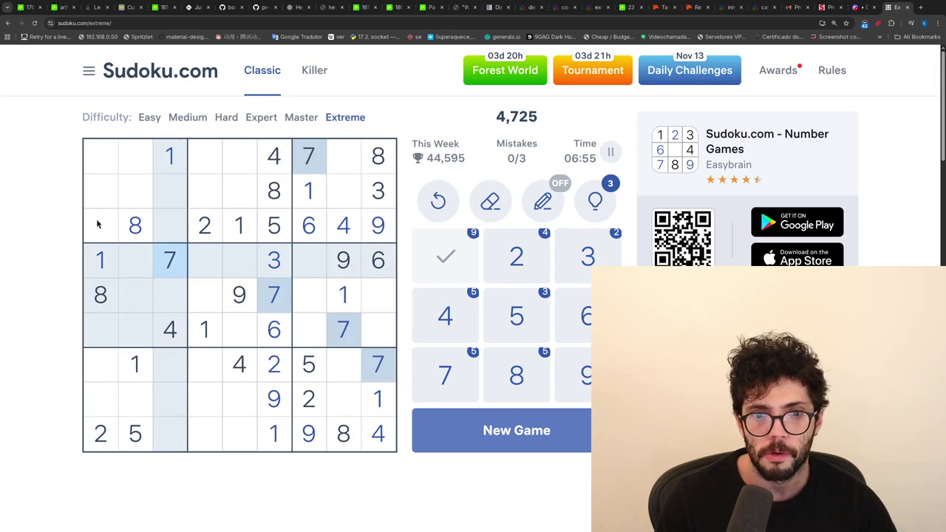
{"action": "left_click", "coordinate": [99, 225]}
{"action": "type", "text": "7"}
Place 7 and 4 in row 8, columns 2 and 1, and 4 at row 2, column 2.
{"action": "left_click", "coordinate": [135, 407]}
{"action": "type", "text": "7"}
{"action": "left_click", "coordinate": [100, 399]}
{"action": "type", "text": "4"}
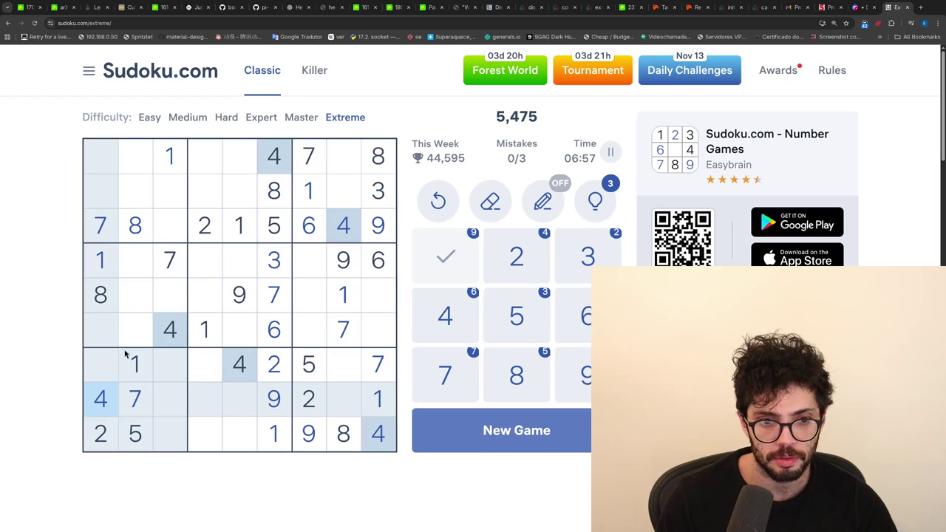
{"action": "left_click", "coordinate": [135, 191]}
{"action": "type", "text": "4"}
Complete row 3 with a 3, add 3s in rows 7 and 8, and 6 at row 7, column 8.
{"action": "left_click", "coordinate": [170, 224]}
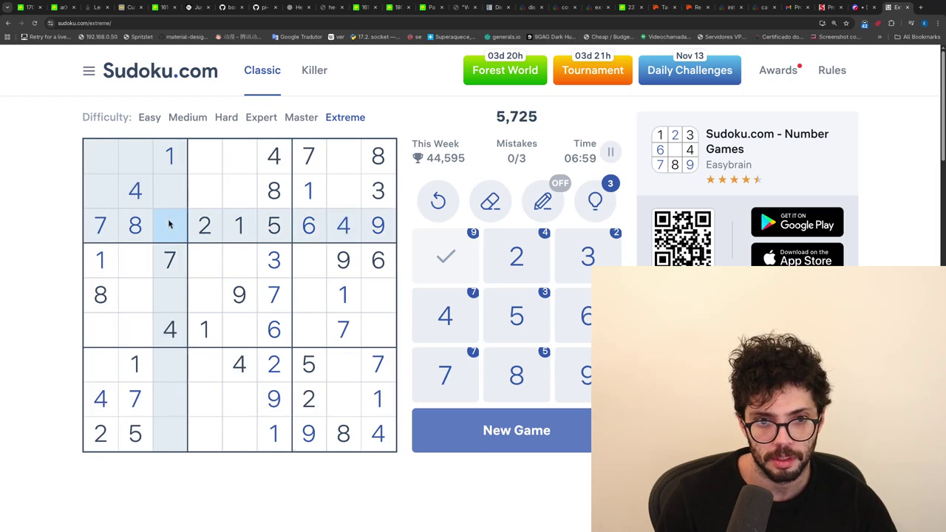
{"action": "type", "text": "9"}
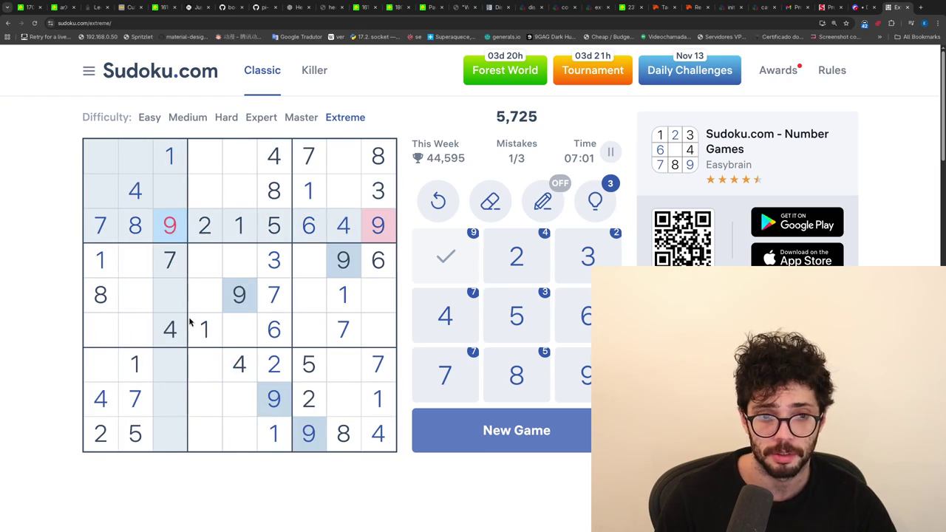
{"action": "type", "text": "3"}
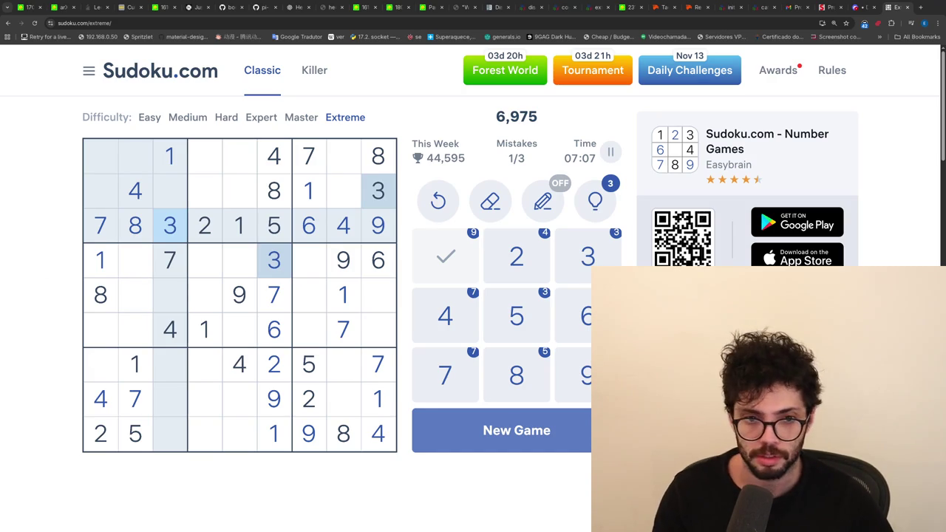
{"action": "left_click", "coordinate": [100, 364]}
{"action": "type", "text": "3"}
{"action": "left_click", "coordinate": [333, 412]}
{"action": "type", "text": "3"}
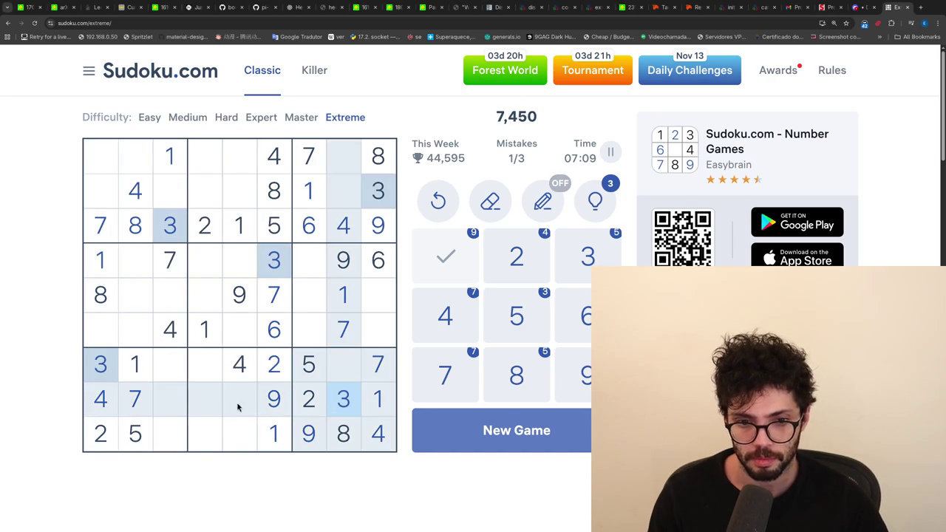
{"action": "left_click", "coordinate": [337, 369]}
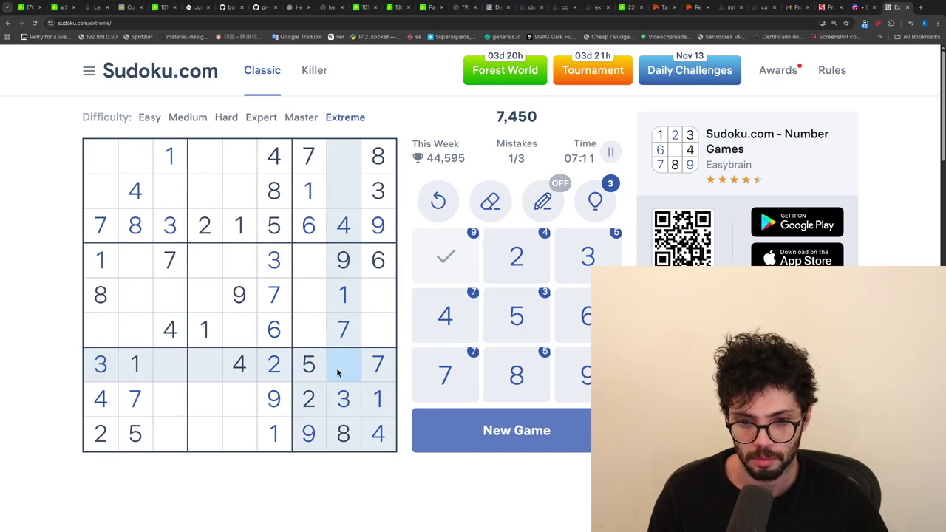
{"action": "type", "text": "6"}
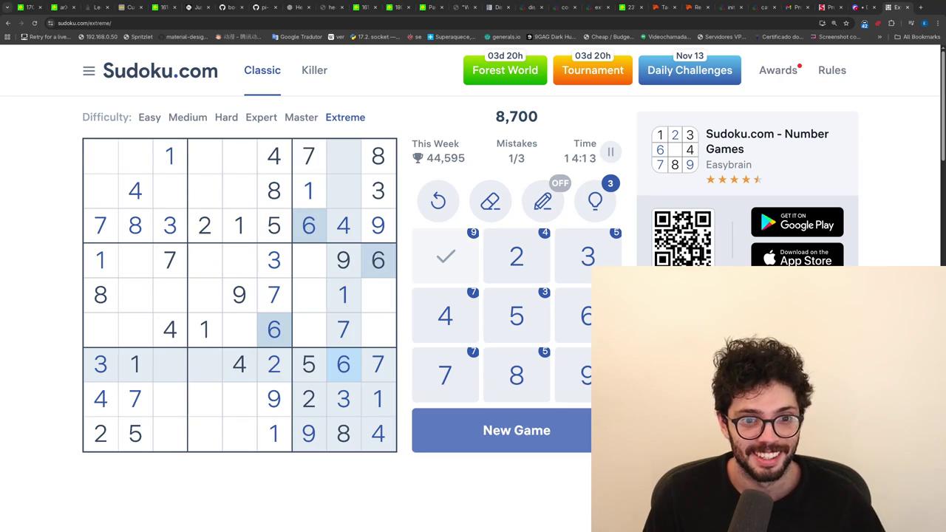
Enter a 6 at row 5, column 2.
{"action": "left_click", "coordinate": [140, 303]}
{"action": "type", "text": "6"}
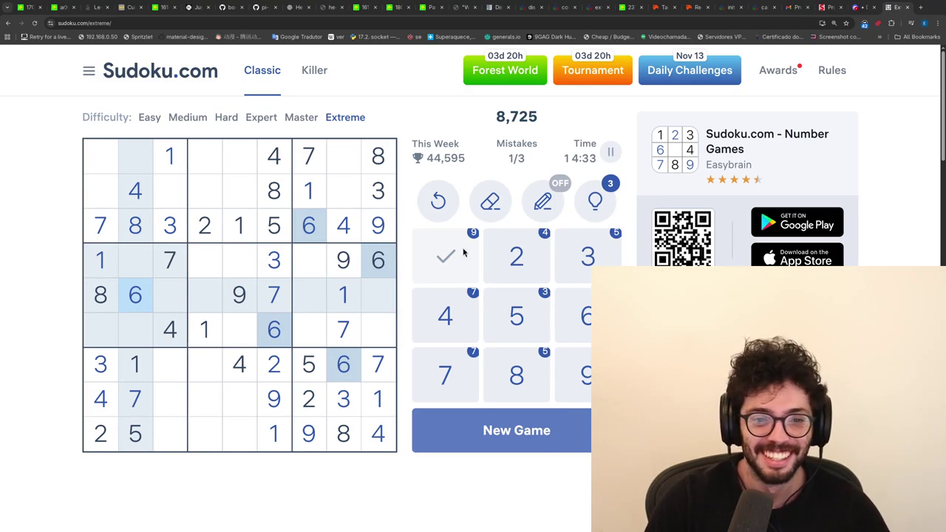
Place 9 and 8 in column 3 and 8 at row 7, column 4, then complete the bottom-left box with a 6.
{"action": "left_click", "coordinate": [96, 435]}
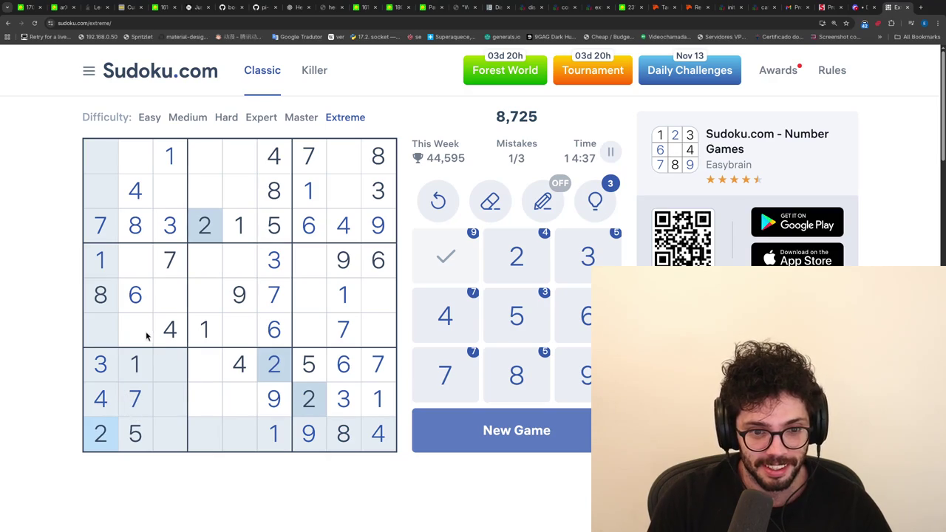
{"action": "left_click", "coordinate": [101, 295]}
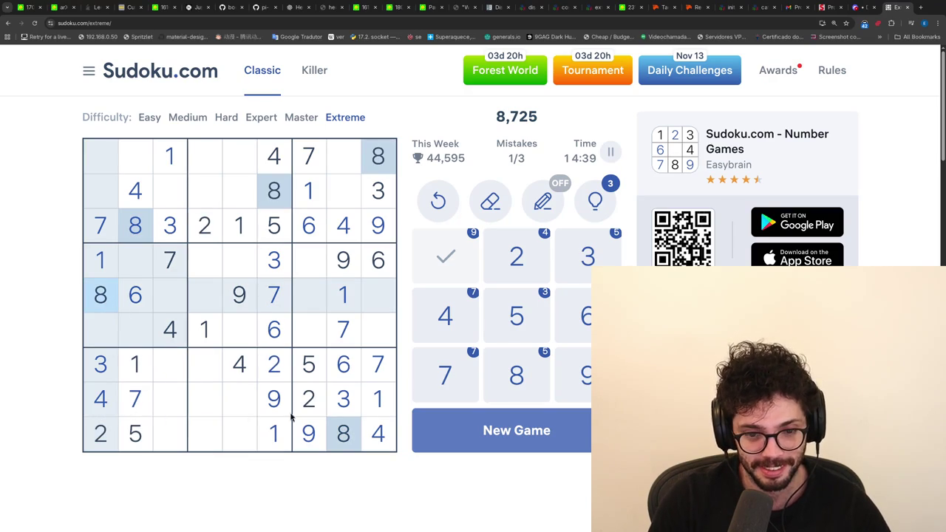
{"action": "left_click", "coordinate": [290, 411]}
{"action": "left_click", "coordinate": [177, 379]}
{"action": "key", "text": "9"}
{"action": "left_click", "coordinate": [343, 433]}
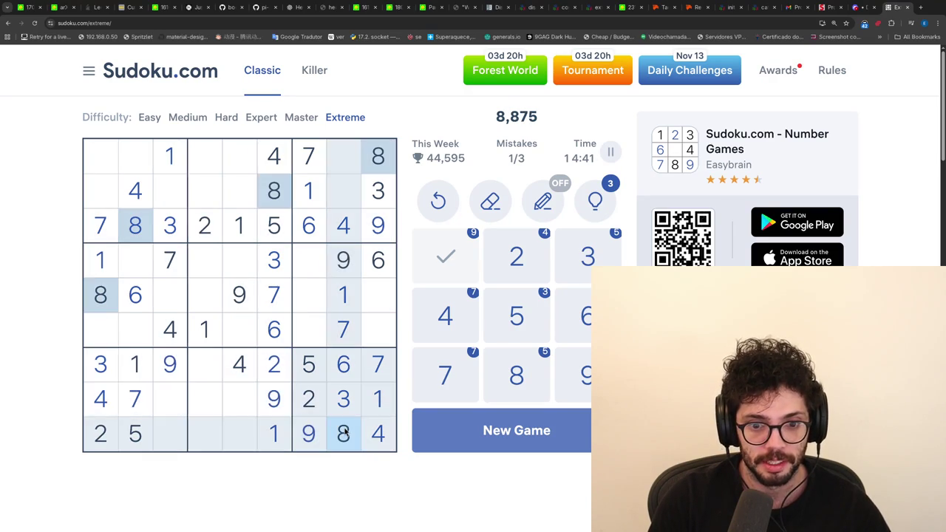
{"action": "left_click", "coordinate": [182, 408]}
{"action": "key", "text": "8"}
{"action": "left_click", "coordinate": [202, 372]}
{"action": "key", "text": "8"}
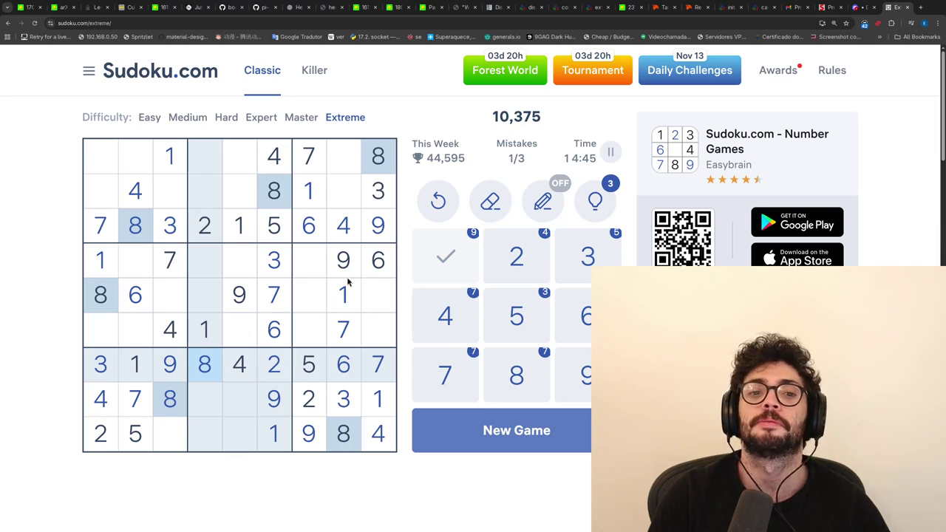
{"action": "left_click", "coordinate": [164, 440]}
{"action": "key", "text": "6"}
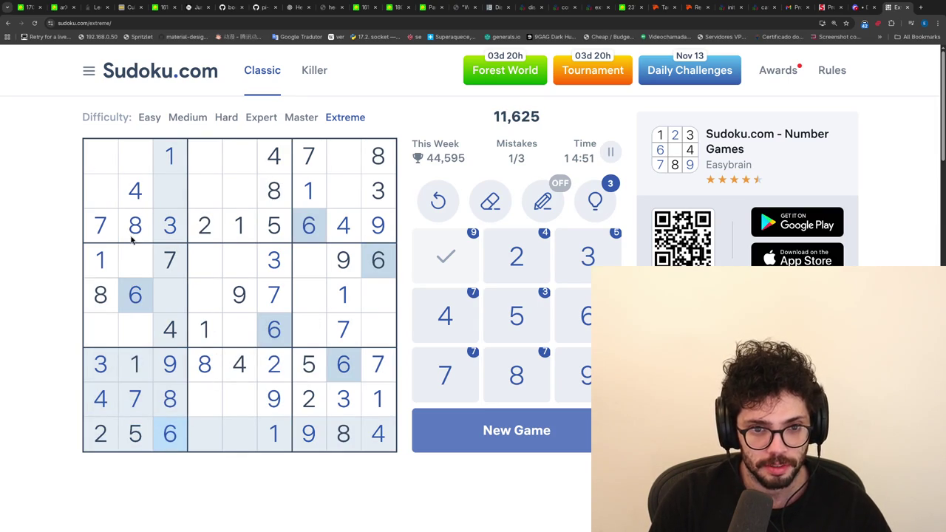
Place 3s at row 6, column 2 and row 5, column 7.
{"action": "left_click", "coordinate": [111, 428]}
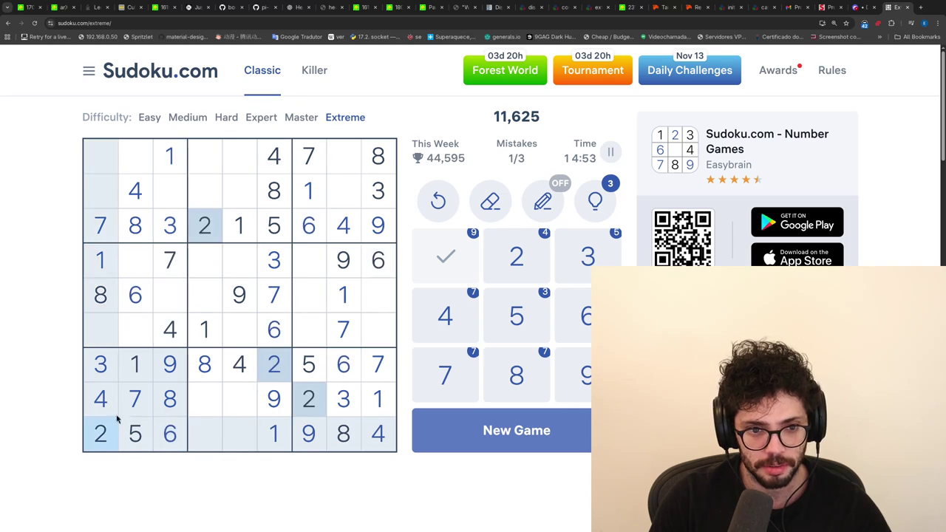
{"action": "left_click", "coordinate": [114, 374]}
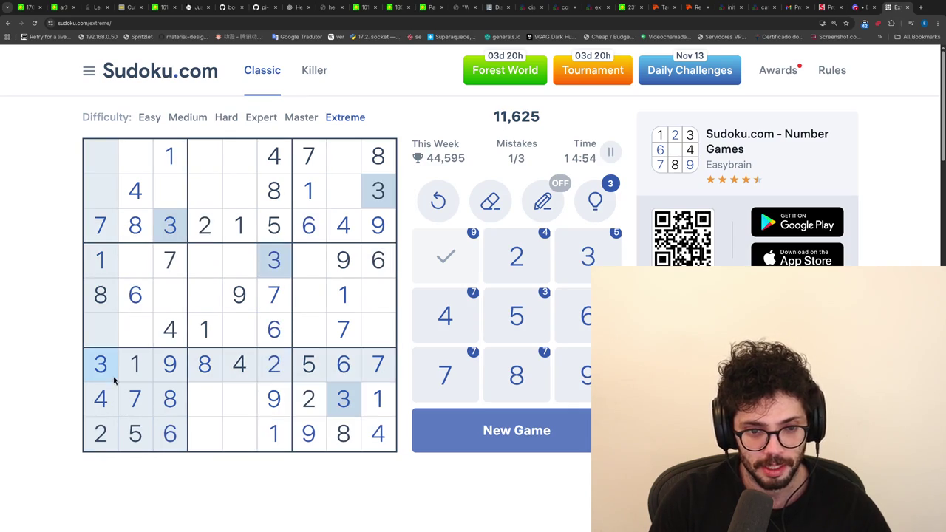
{"action": "left_click", "coordinate": [142, 335]}
{"action": "key", "text": "3"}
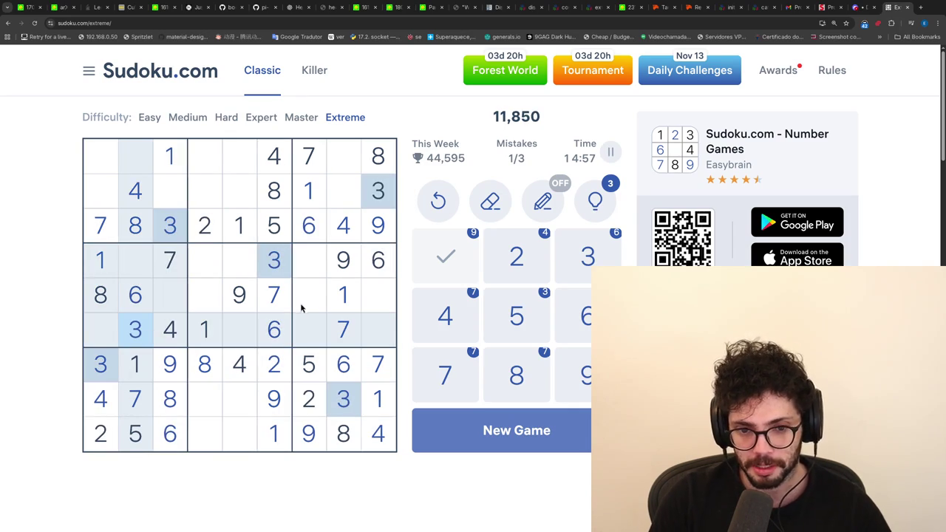
{"action": "left_click", "coordinate": [317, 298]}
{"action": "key", "text": "3"}
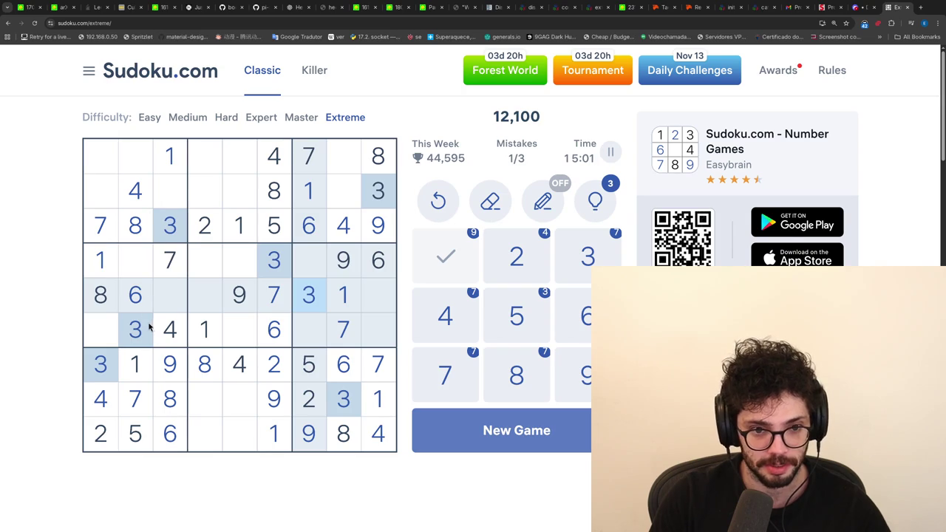
Place 9 at row 6, column 1 and 5s at row 5, column 3 and row 6, column 9.
{"action": "left_click", "coordinate": [133, 442]}
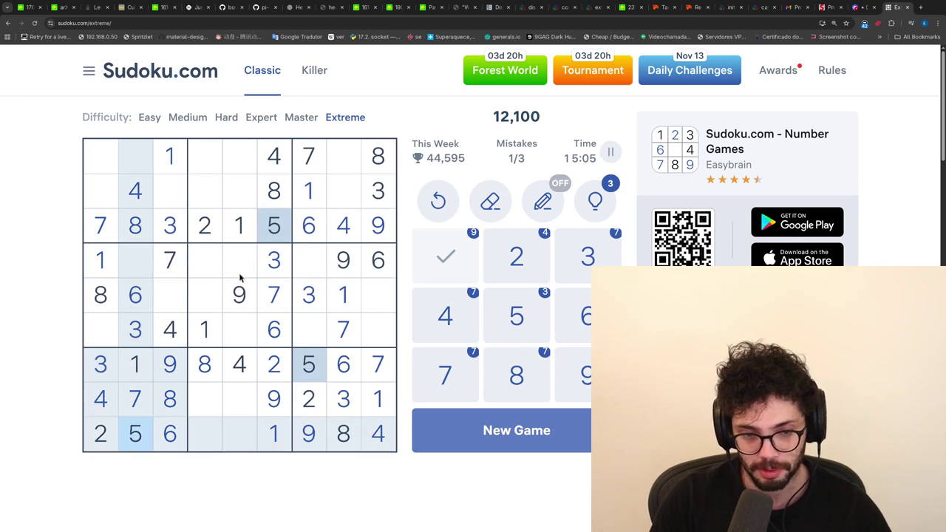
{"action": "left_click", "coordinate": [202, 231]}
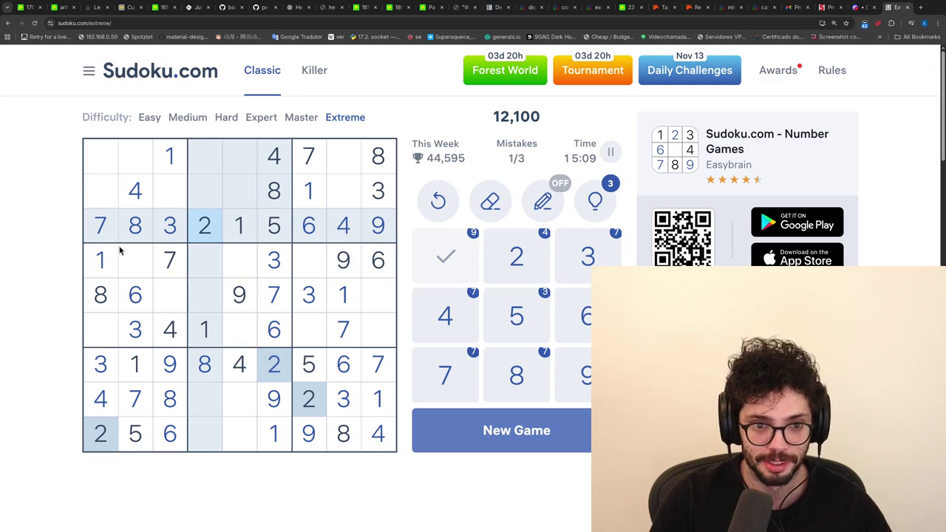
{"action": "left_click", "coordinate": [163, 375]}
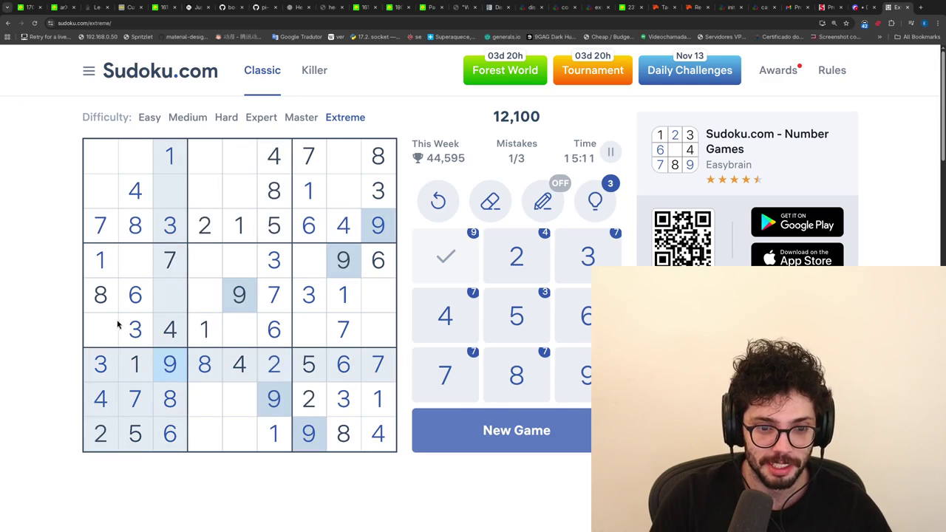
{"action": "left_click", "coordinate": [115, 326]}
{"action": "key", "text": "9"}
{"action": "left_click", "coordinate": [135, 432]}
{"action": "left_click", "coordinate": [168, 307]}
{"action": "key", "text": "5"}
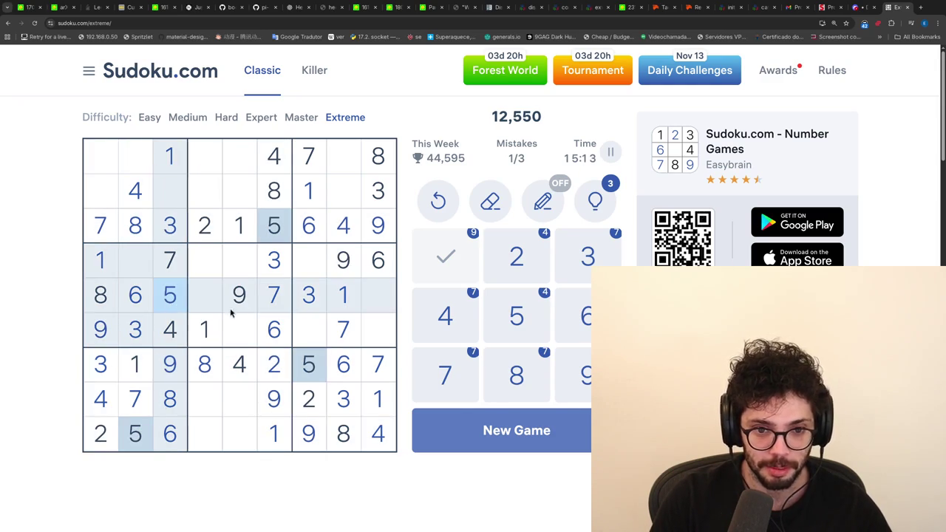
{"action": "left_click", "coordinate": [368, 315]}
{"action": "key", "text": "5"}
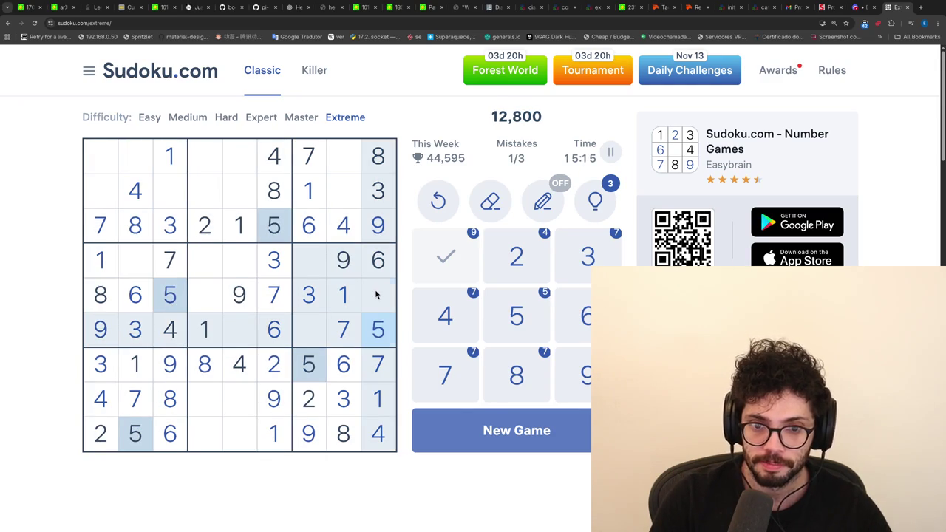
Place 2s at rows 5, 4, 2 and 1 (columns 9, 2, 3 and 8).
{"action": "left_click", "coordinate": [375, 293]}
{"action": "key", "text": "2"}
{"action": "left_click", "coordinate": [135, 259]}
{"action": "key", "text": "2"}
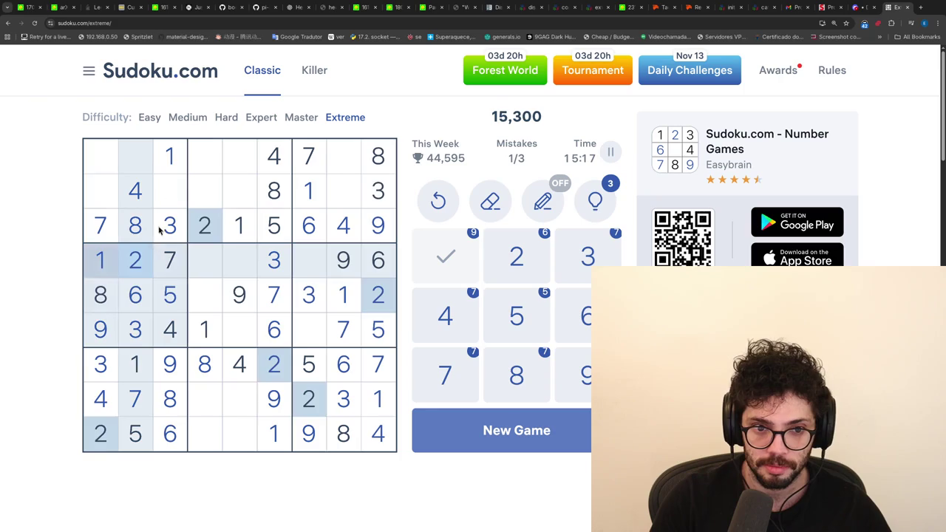
{"action": "left_click", "coordinate": [170, 191]}
{"action": "key", "text": "2"}
{"action": "left_click", "coordinate": [346, 161]}
{"action": "key", "text": "2"}
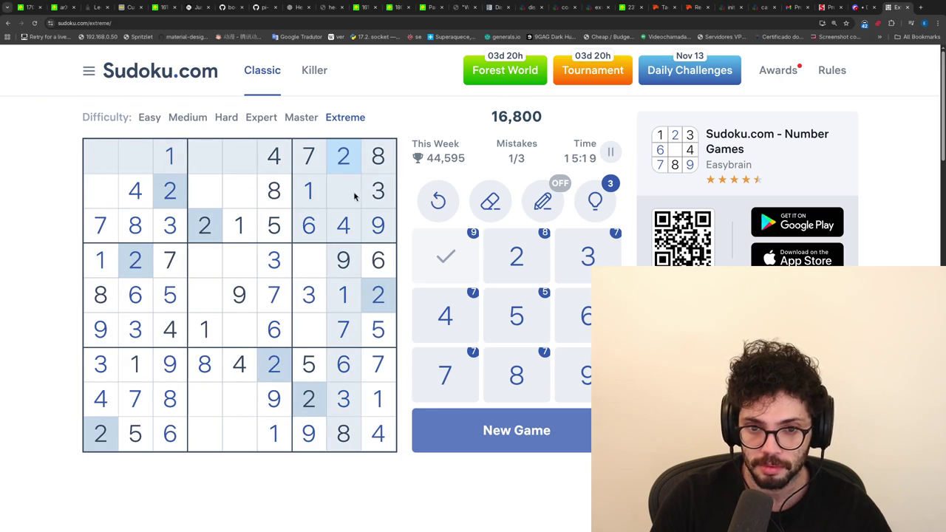
Fill the top rows with 5s, a 6 and 9s, completing the top-left box.
{"action": "left_click", "coordinate": [341, 195]}
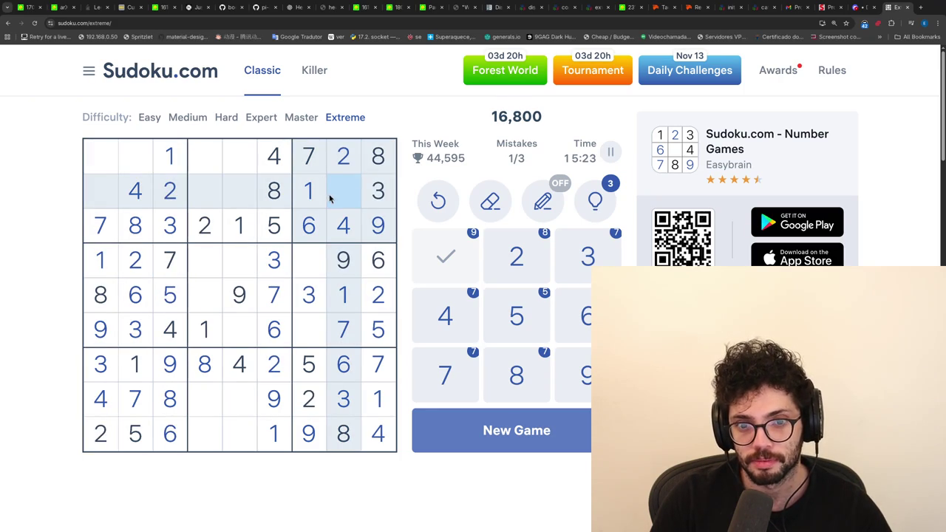
{"action": "type", "text": "5"}
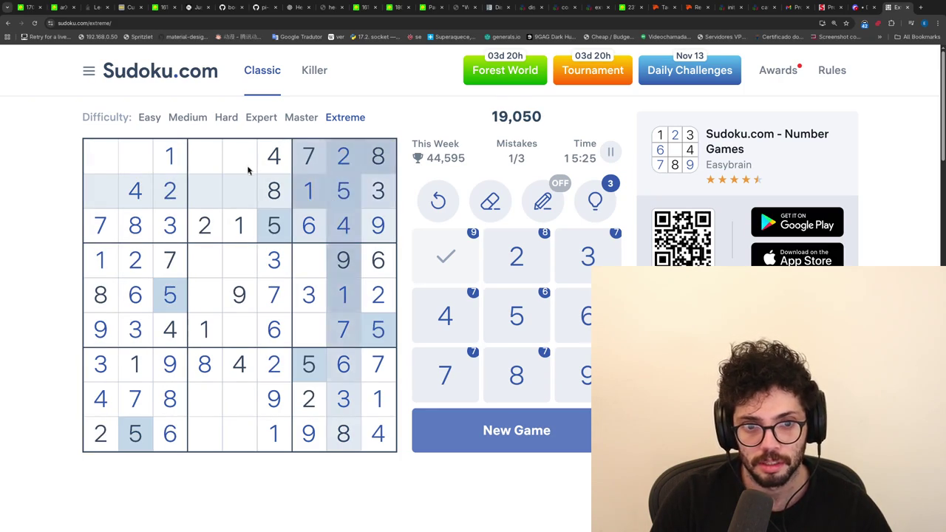
{"action": "left_click", "coordinate": [114, 161]}
{"action": "type", "text": "5"}
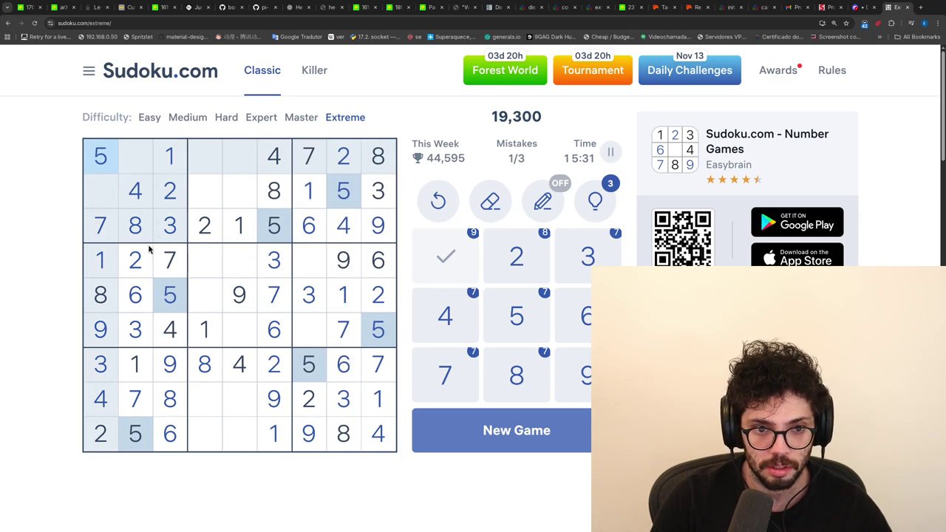
{"action": "left_click", "coordinate": [135, 296]}
{"action": "left_click", "coordinate": [100, 191]}
{"action": "type", "text": "6"}
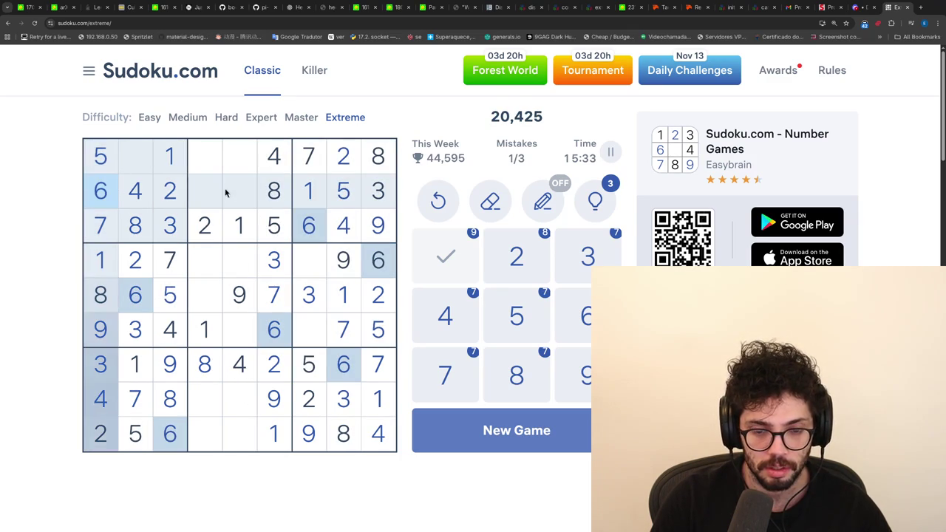
{"action": "left_click", "coordinate": [135, 157]}
{"action": "type", "text": "9"}
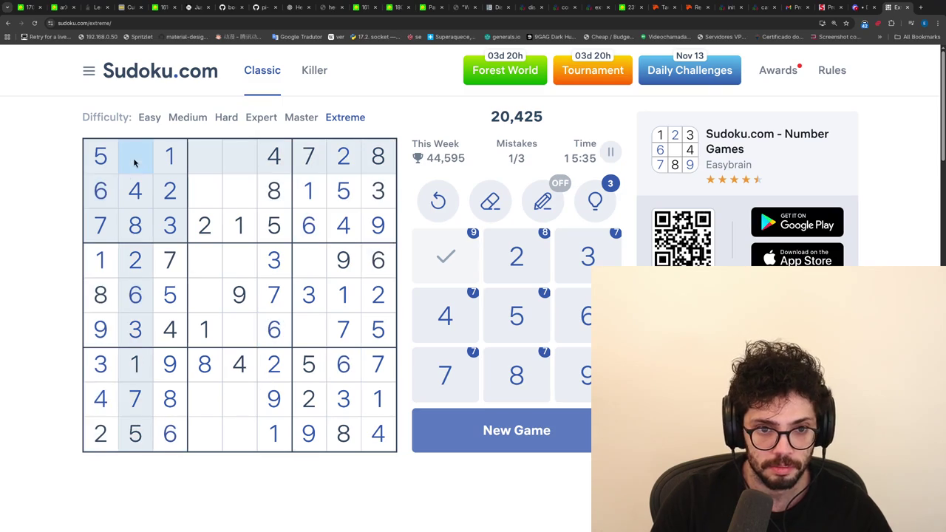
{"action": "left_click", "coordinate": [211, 204]}
{"action": "type", "text": "9"}
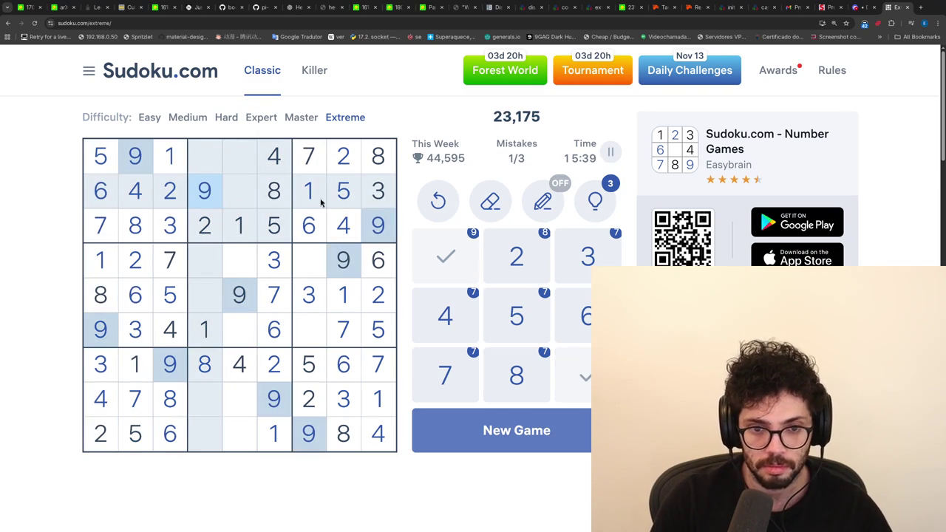
{"action": "left_click", "coordinate": [239, 198]}
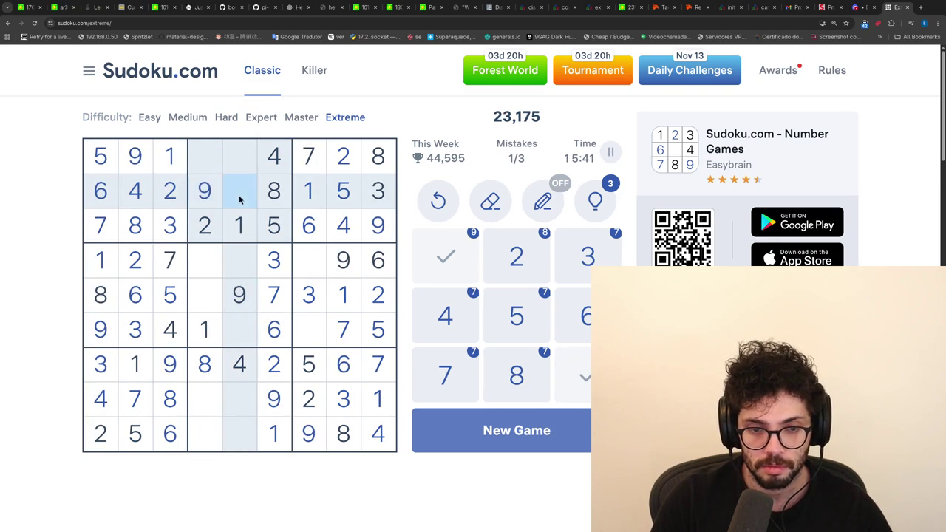
Enter 7 at row 2, column 5, then complete row 9 with 7 and 3.
{"action": "type", "text": "7"}
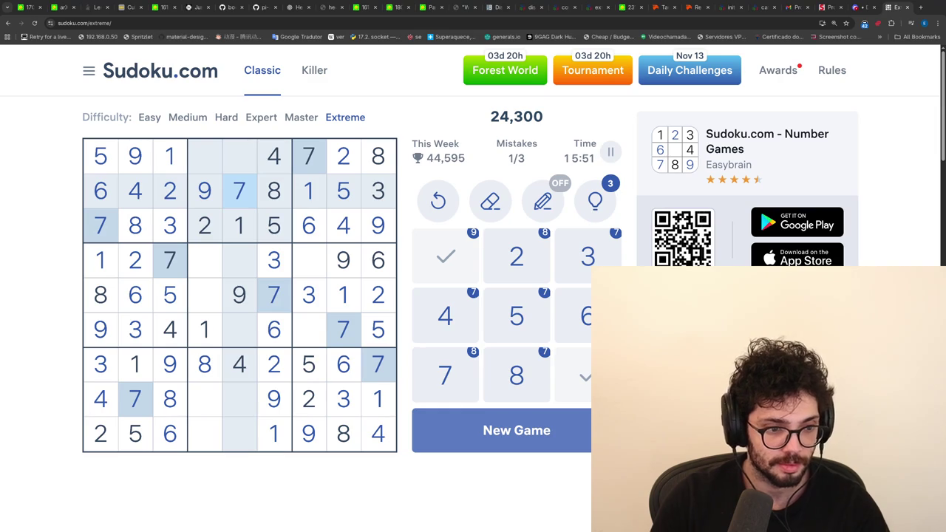
{"action": "left_click", "coordinate": [131, 295]}
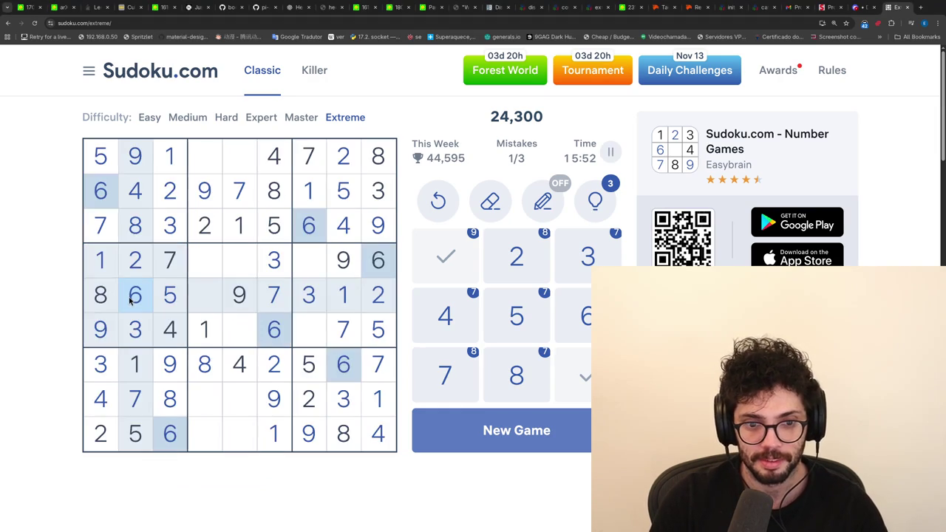
{"action": "key", "text": "n"}
{"action": "left_click", "coordinate": [171, 259]}
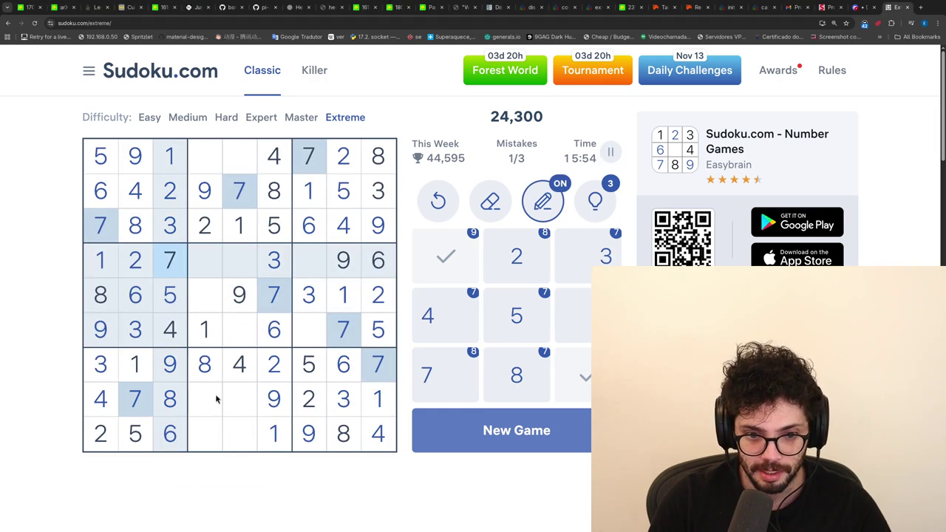
{"action": "left_click", "coordinate": [207, 436]}
{"action": "key", "text": "n"}
{"action": "key", "text": "7"}
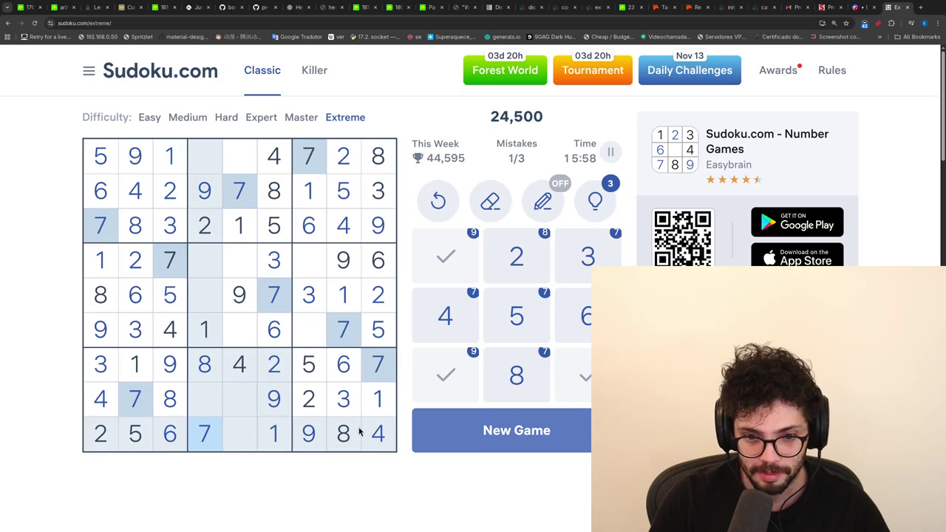
{"action": "left_click", "coordinate": [336, 406]}
{"action": "left_click", "coordinate": [231, 445]}
{"action": "key", "text": "3"}
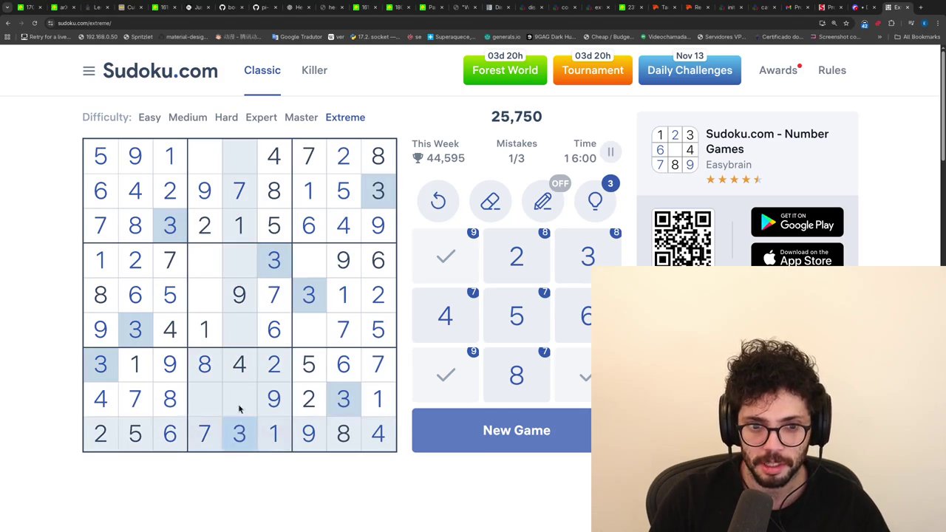
Place 3 and 6 in row 1 and 6 and 5 in row 8, columns 4 and 5.
{"action": "left_click", "coordinate": [212, 167]}
{"action": "key", "text": "3"}
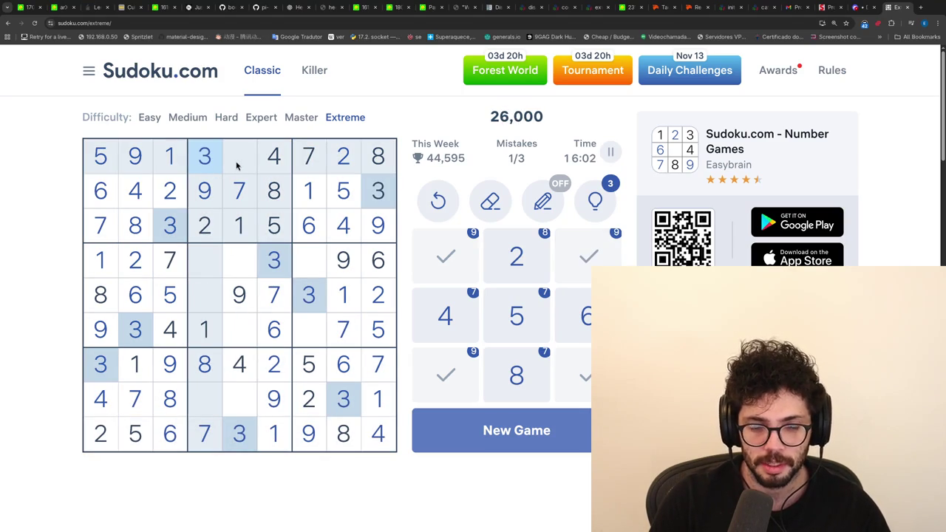
{"action": "left_click", "coordinate": [237, 166]}
{"action": "key", "text": "6"}
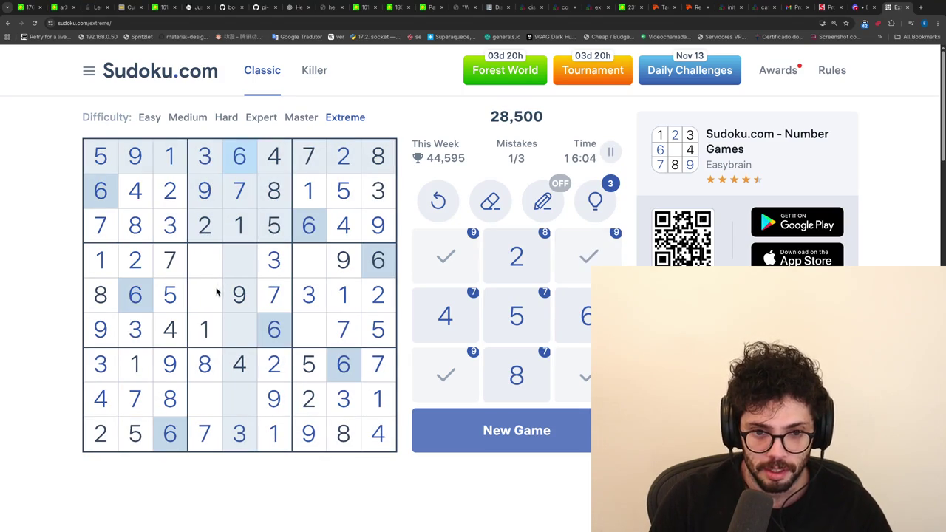
{"action": "left_click", "coordinate": [211, 402]}
{"action": "key", "text": "6"}
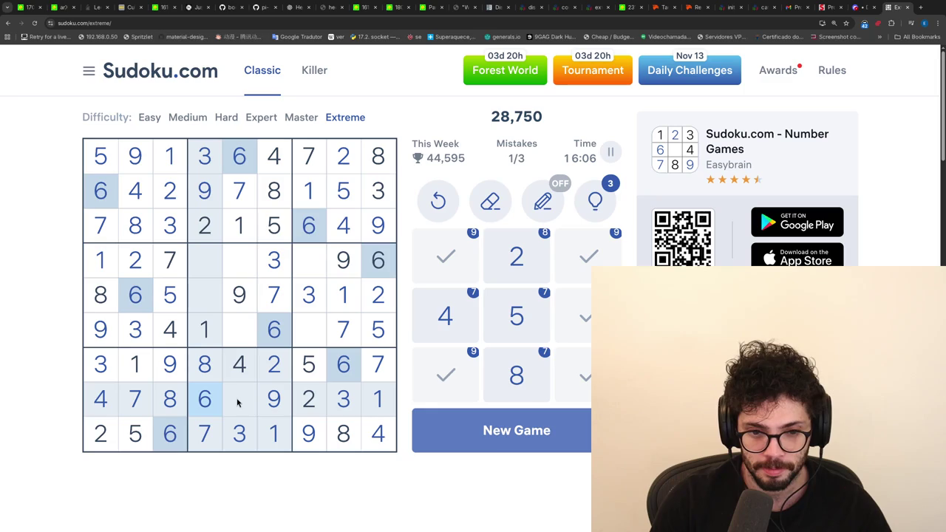
{"action": "left_click", "coordinate": [238, 401]}
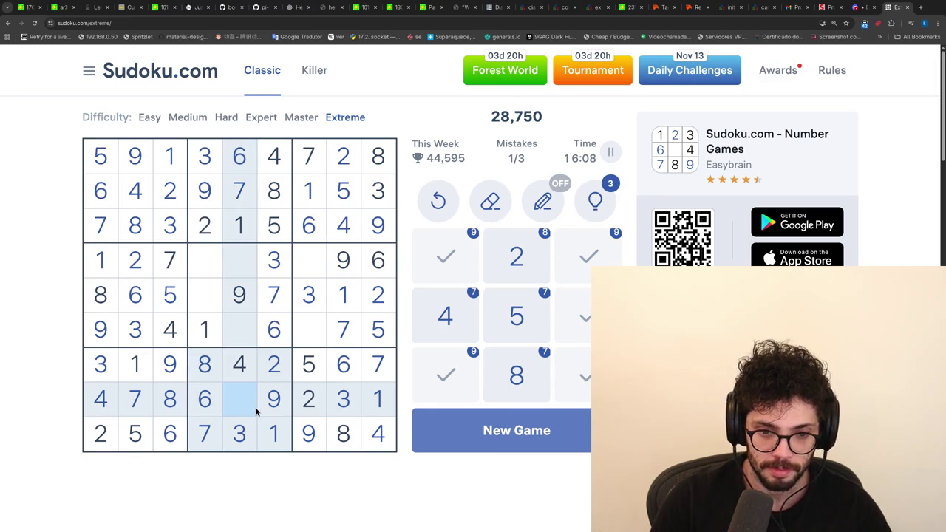
{"action": "key", "text": "5"}
Finish the puzzle with 5, 4, 8, 8 and 2, then start a new Extreme game.
{"action": "left_click", "coordinate": [218, 270]}
{"action": "key", "text": "5"}
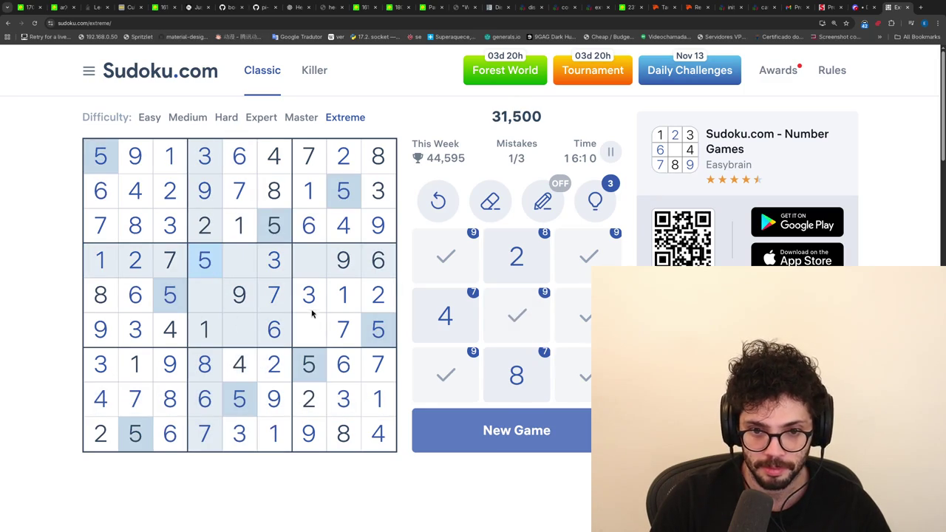
{"action": "left_click", "coordinate": [204, 303]}
{"action": "key", "text": "4"}
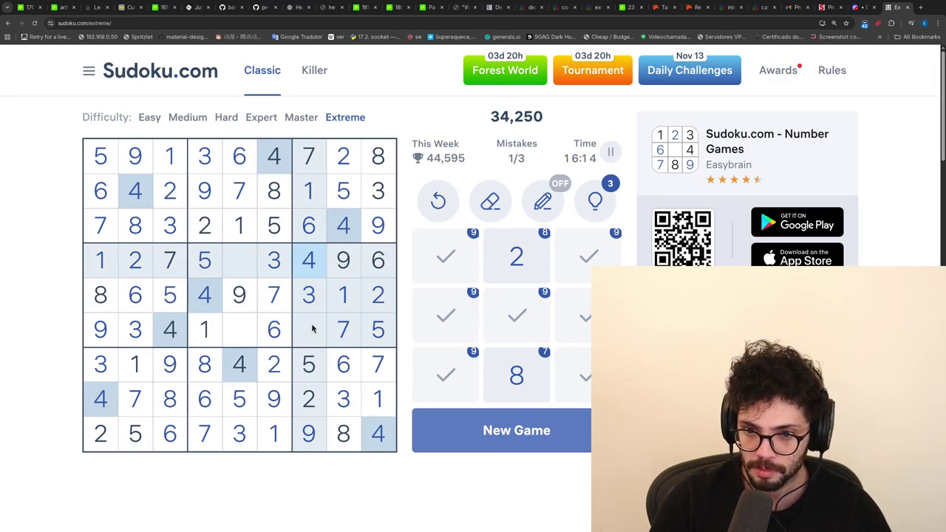
{"action": "left_click", "coordinate": [308, 329]}
{"action": "type", "text": "8"}
{"action": "left_click", "coordinate": [239, 259]}
{"action": "type", "text": "8"}
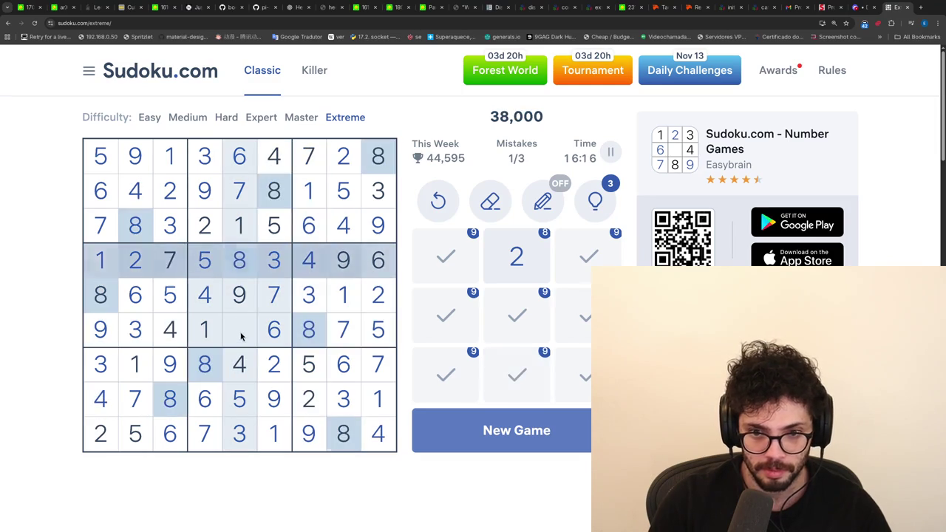
{"action": "left_click", "coordinate": [241, 330]}
{"action": "type", "text": "2"}
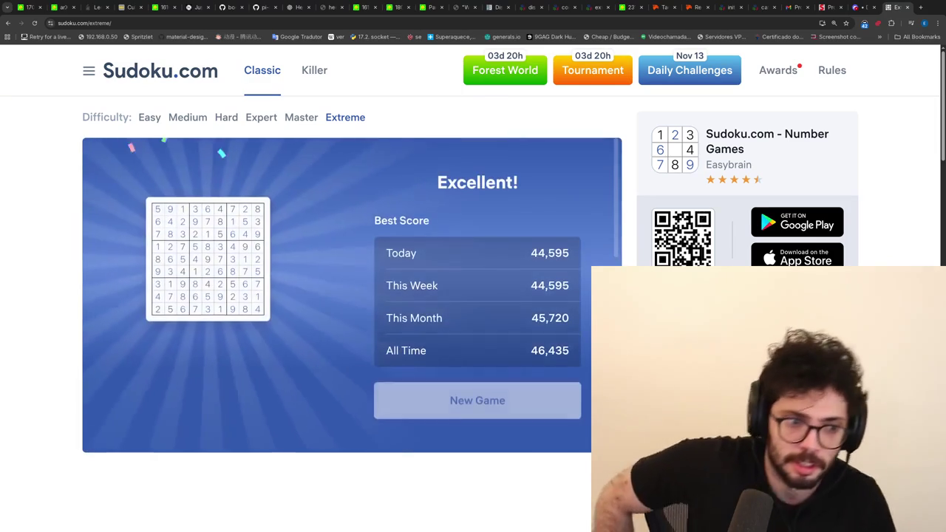
{"action": "left_click", "coordinate": [528, 399]}
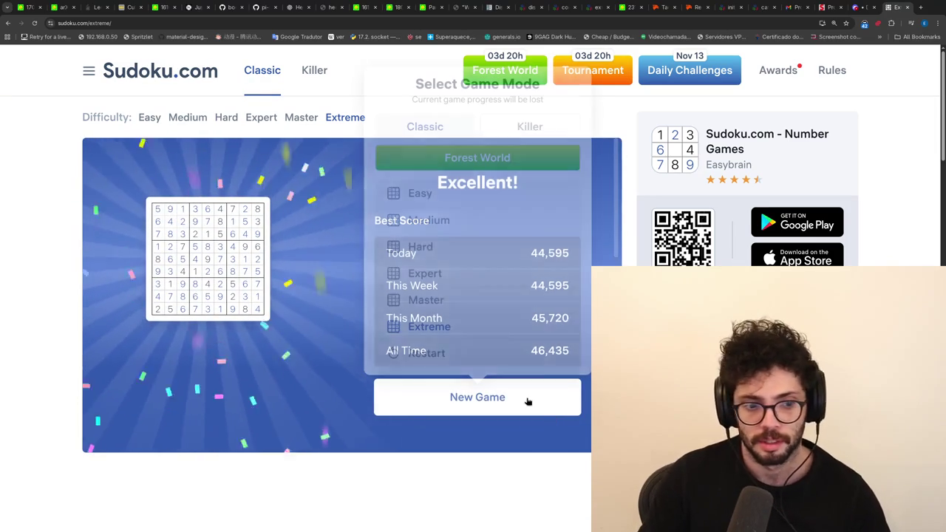
{"action": "left_click", "coordinate": [483, 330]}
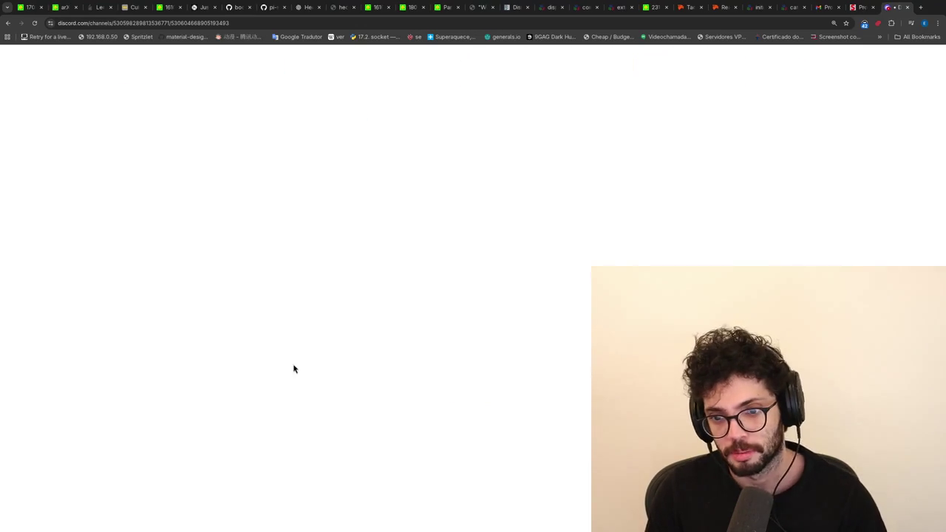
Search 'reverse mathematics' in an Incognito window, then return to Discord's #theory channel.
{"action": "key", "text": "super+2"}
{"action": "key", "text": "q"}
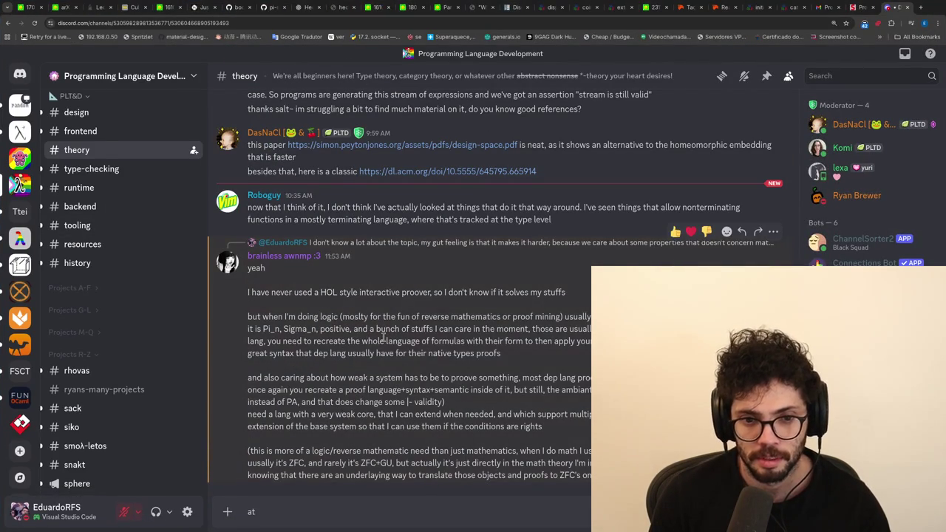
{"action": "key", "text": "ctrl+shift+n"}
{"action": "type", "text": "reverse mathematics"}
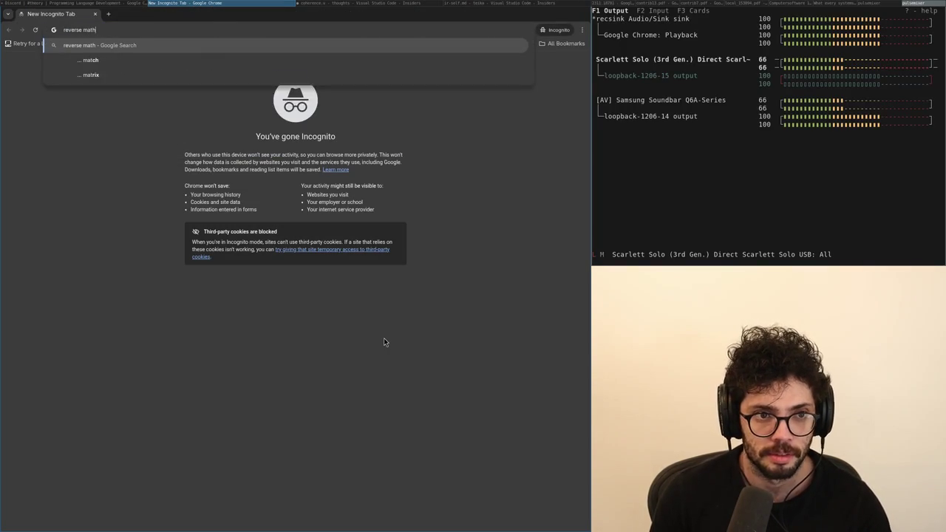
{"action": "key", "text": "Return"}
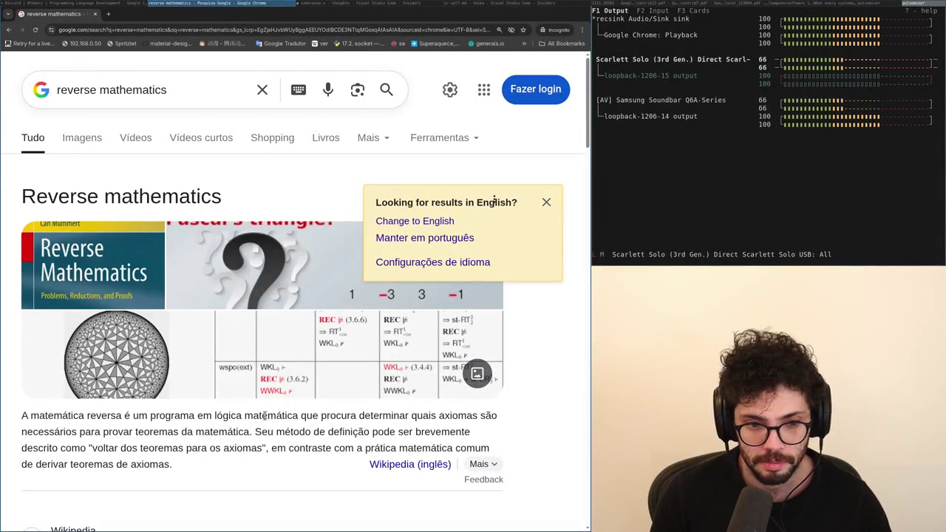
{"action": "key", "text": "alt+Tab"}
{"action": "scroll", "coordinate": [391, 364], "scroll_direction": "up", "scroll_amount": 5}
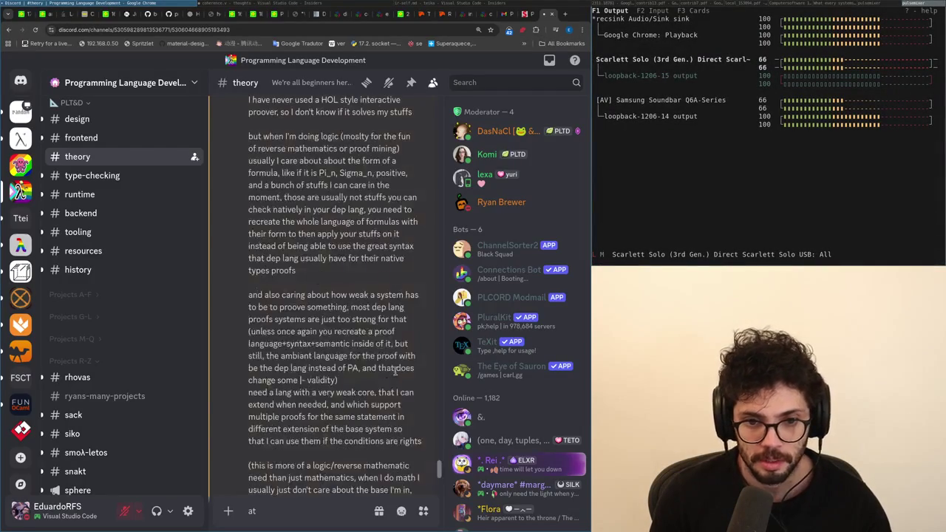
Send the reply 'mostly two issues, the lack of built-in parametricity for functions'.
{"action": "key", "text": "super+f"}
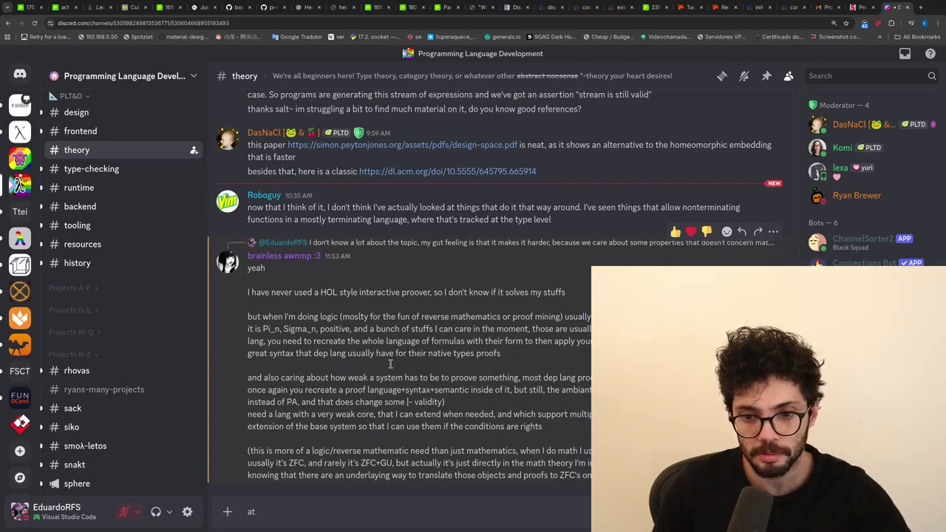
{"action": "type", "text": "mos"}
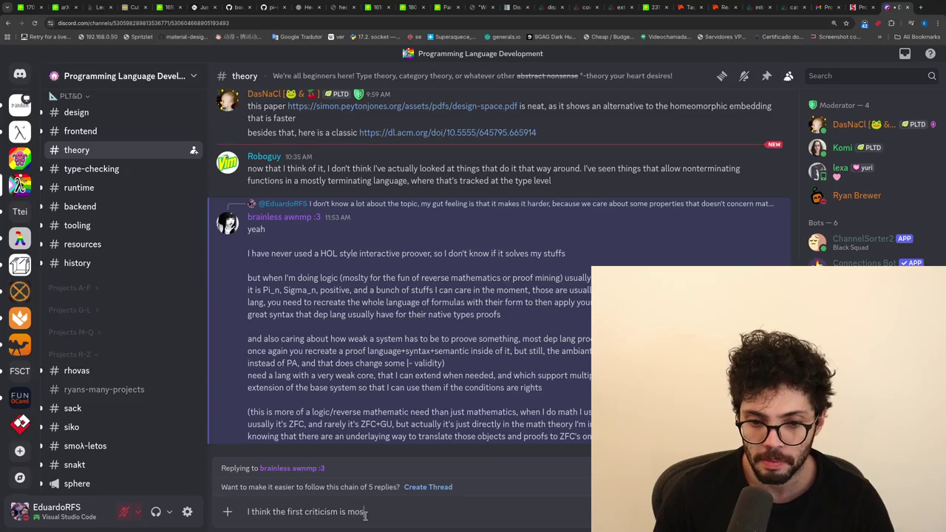
{"action": "type", "text": "tly twoi ies, the lack of "}
{"action": "type", "text": "buil"}
{"action": "type", "text": "n parametric"}
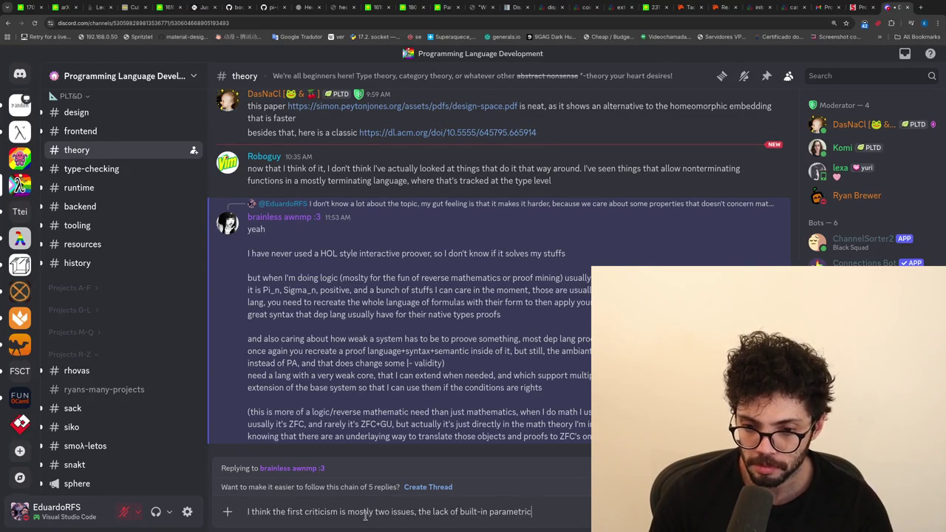
{"action": "type", "text": "ity for functions"}
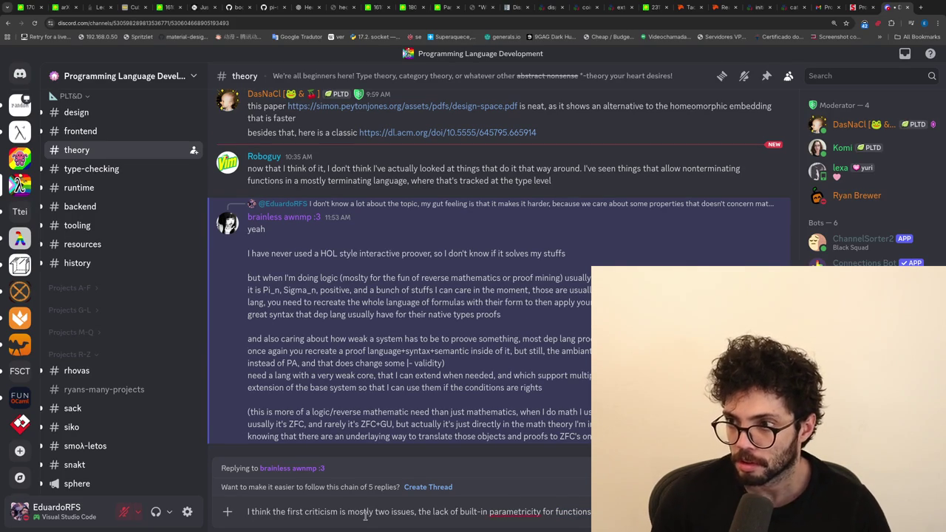
{"action": "type", "text": "a"}
{"action": "key", "text": "BackSpace"}
{"action": "key", "text": "BackSpace"}
{"action": "key", "text": "Return"}
{"action": "key", "text": "Up"}
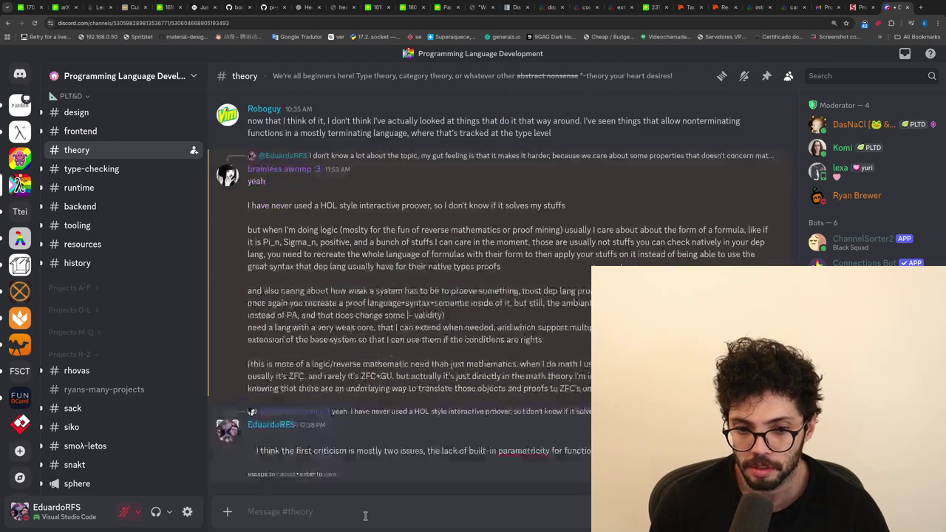
Append 'access the meta theory within the system is such a PITA' to the reply and save it.
{"action": "type", "text": "access"}
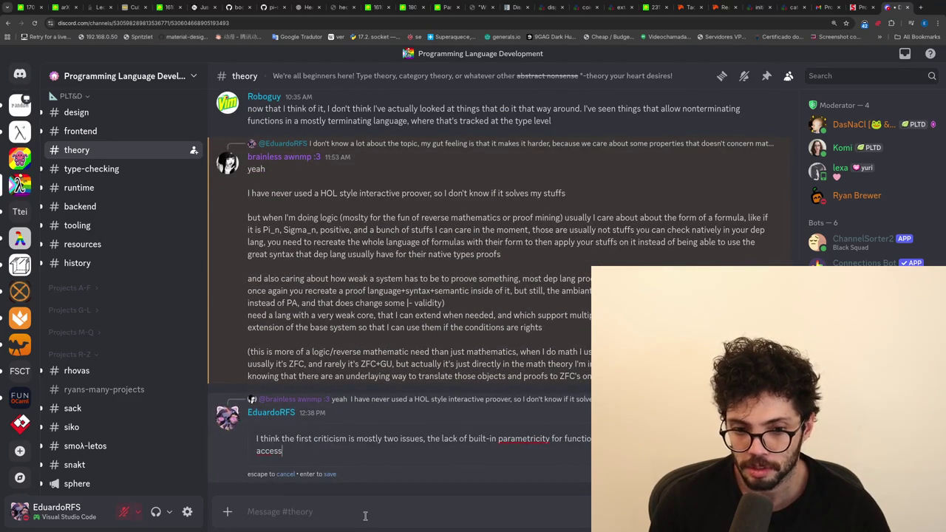
{"action": "type", "text": " the meta theory"}
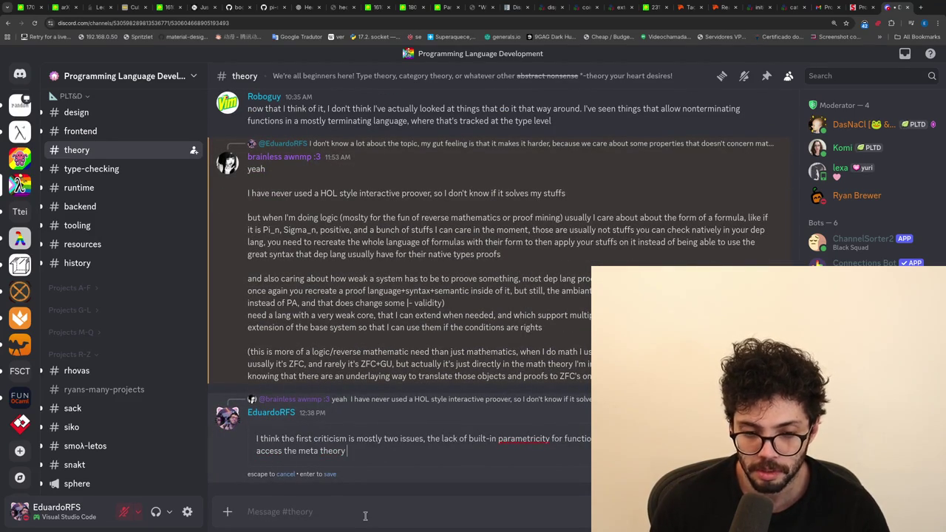
{"action": "type", "text": " withing th"}
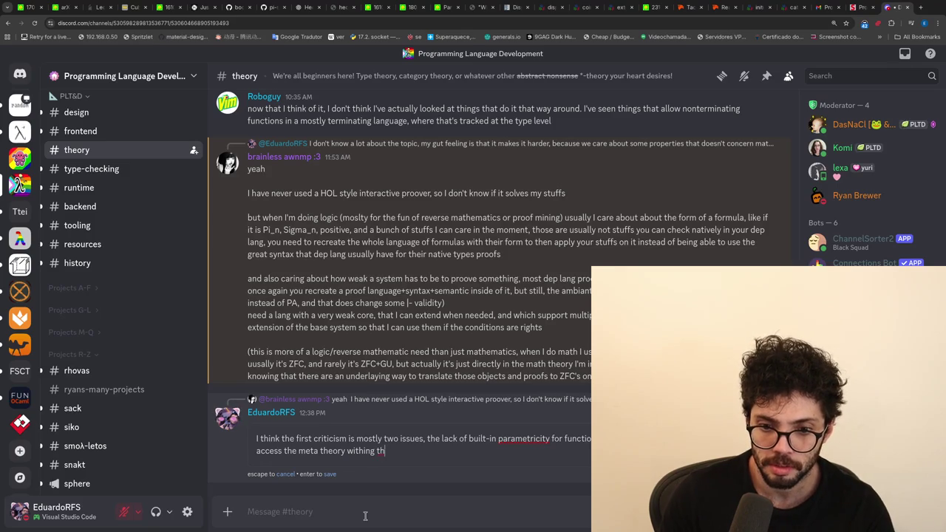
{"action": "key", "text": "BackSpace"}
{"action": "type", "text": "the system is such a PITA"}
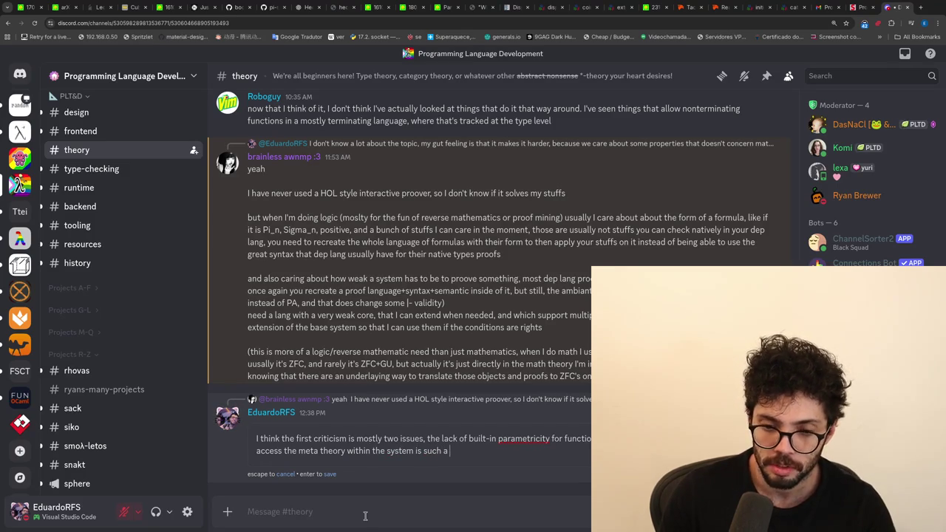
{"action": "key", "text": "Return"}
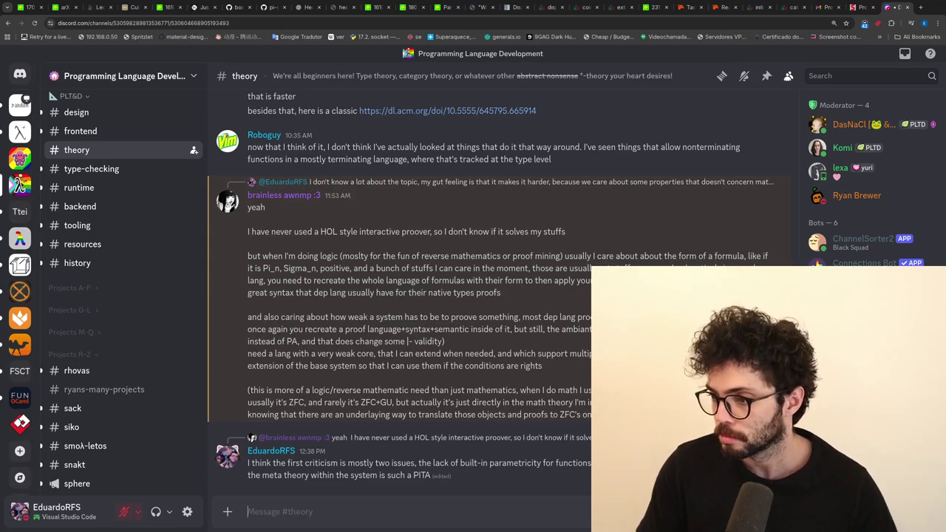
{"action": "left_click", "coordinate": [298, 526]}
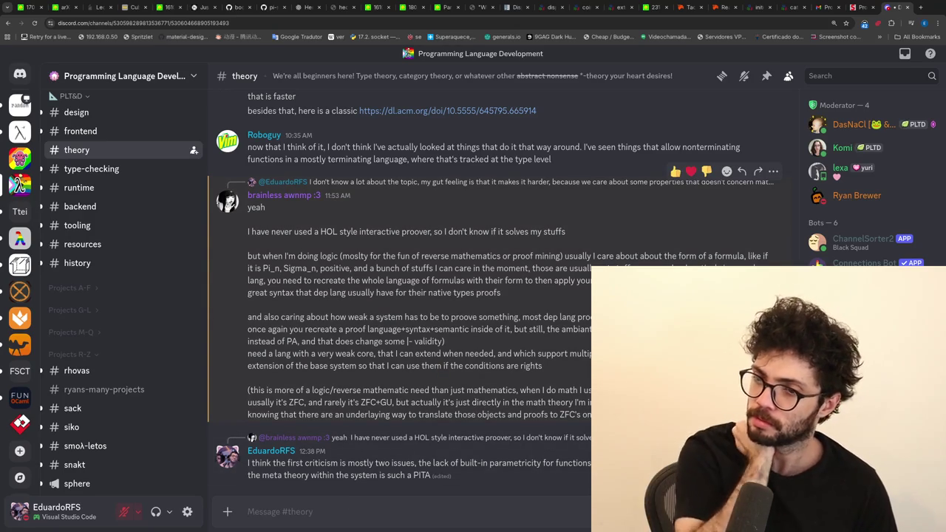
{"action": "left_click", "coordinate": [319, 512]}
Draft 'this is part of my infinite quest for smaller cores,' and then discard it.
{"action": "type", "text": "this is part of"}
{"action": "type", "text": "muy"}
{"action": "type", "text": " infi"}
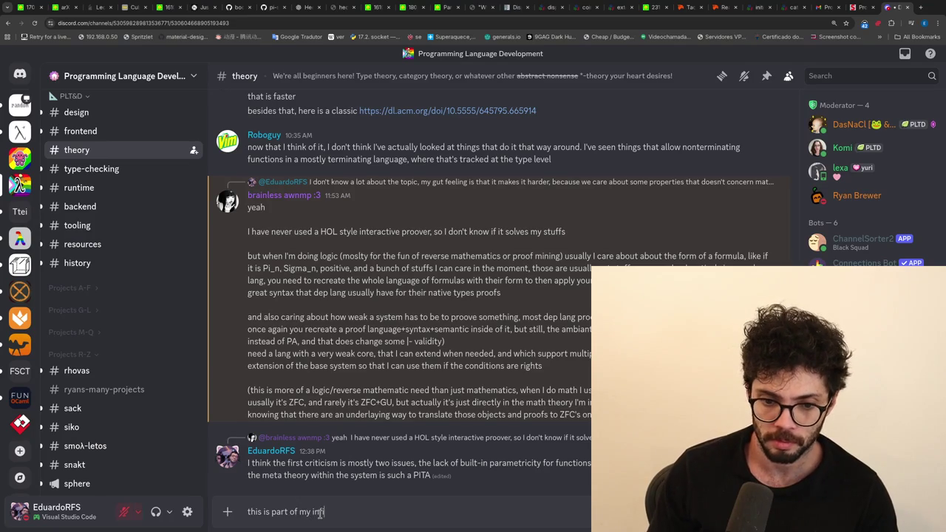
{"action": "type", "text": "nite quest for smaller cores,"}
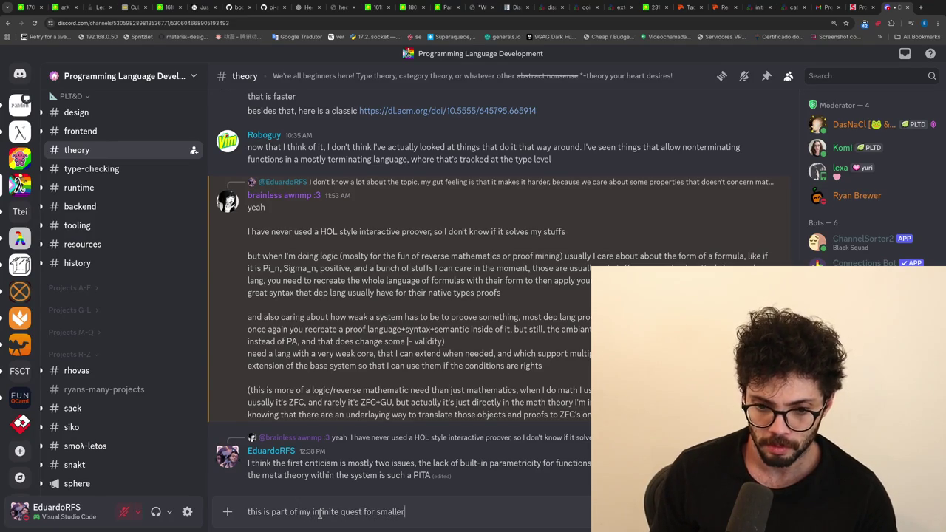
{"action": "key", "text": "ctrl+shift+Left"}
{"action": "key", "text": "ctrl+shift+Left"}
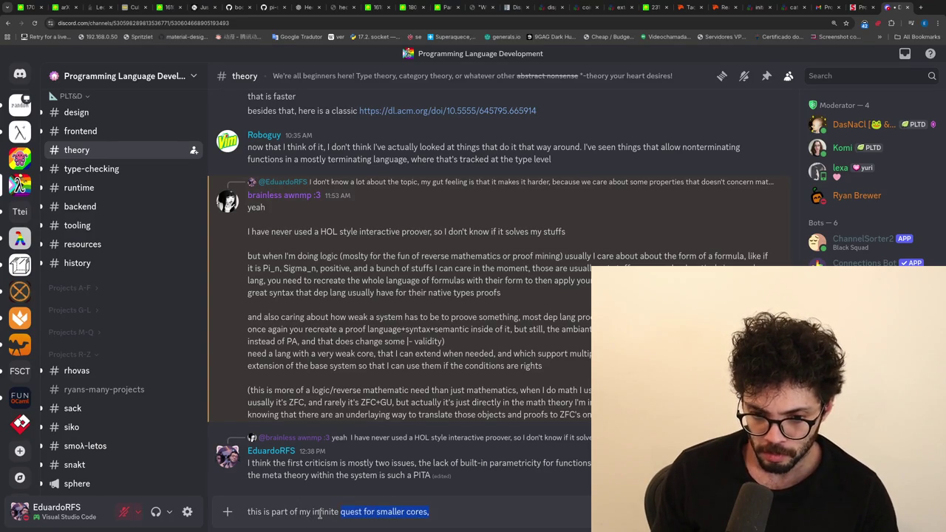
{"action": "key", "text": "Right"}
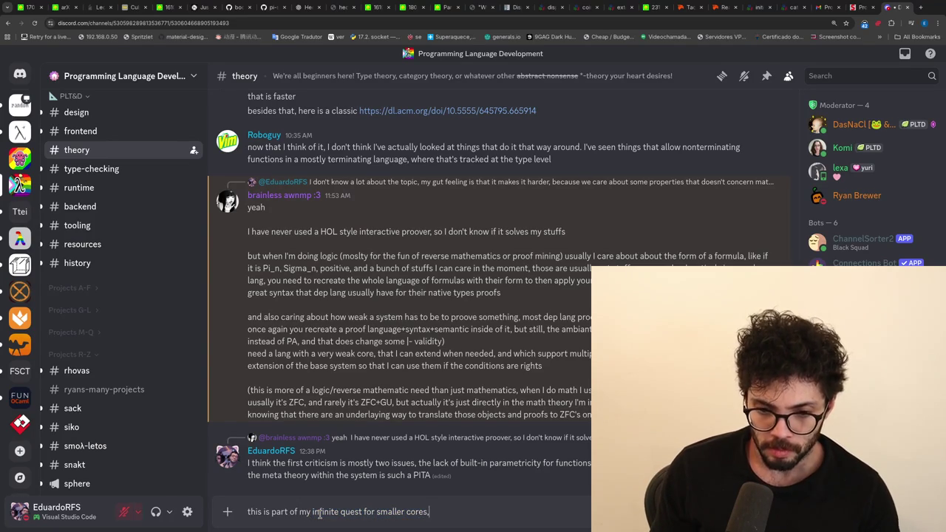
{"action": "key", "text": "ctrl+a"}
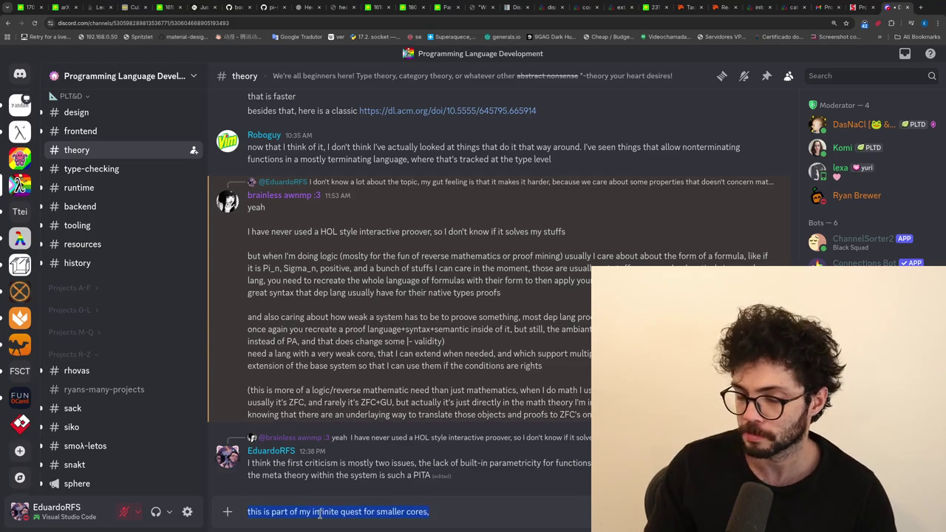
{"action": "type", "text": "yeah"}
{"action": "key", "text": "BackSpace"}
{"action": "key", "text": "BackSpace"}
{"action": "key", "text": "BackSpace"}
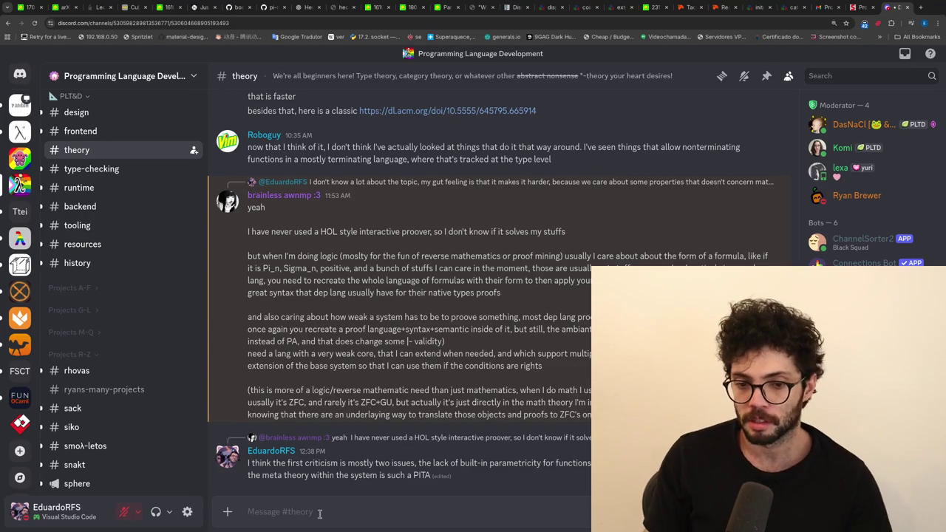
Write a reply blaming built-in inductive types for harder meta-analysis, then clear the message box.
{"action": "type", "text": "as always, I'm goi"}
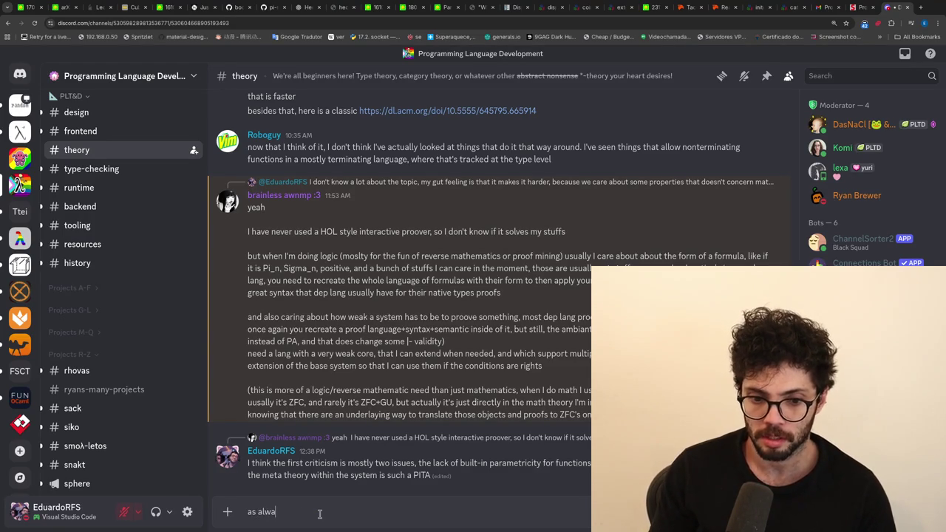
{"action": "type", "text": "ng to b"}
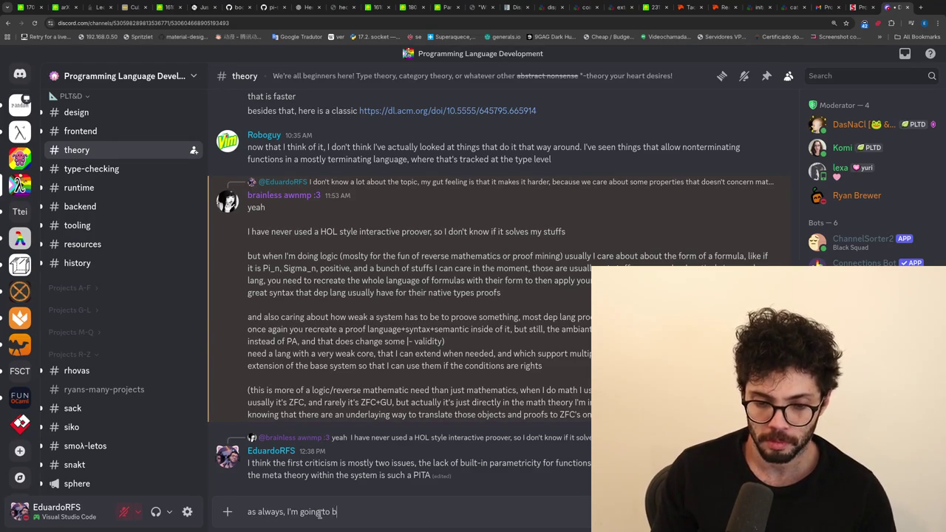
{"action": "type", "text": "lame inductive types,"}
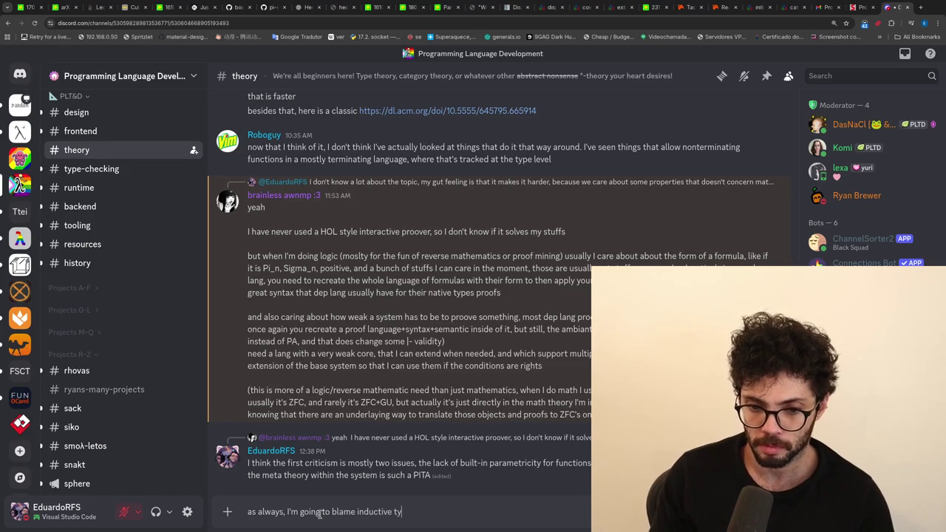
{"action": "key", "text": "BackSpace"}
{"action": "key", "text": "BackSpace"}
{"action": "key", "text": "BackSpace"}
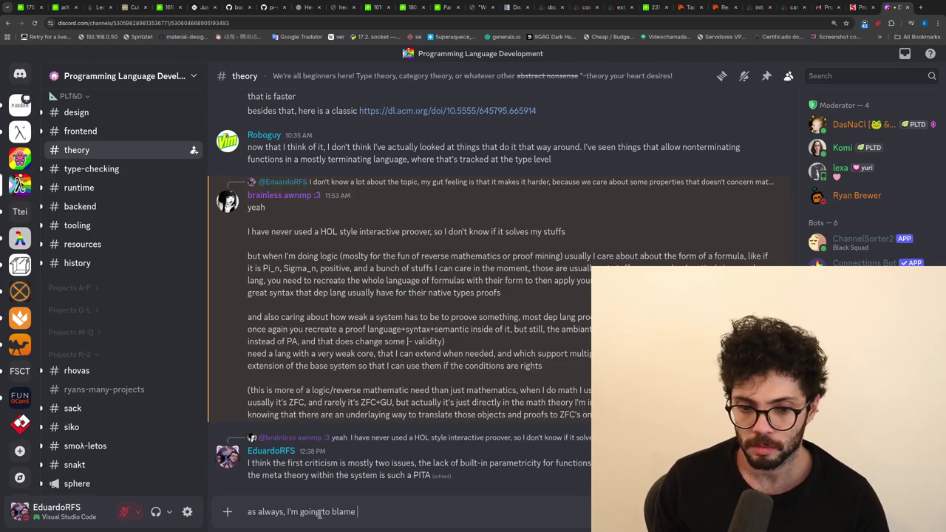
{"action": "type", "text": "built-in induc"}
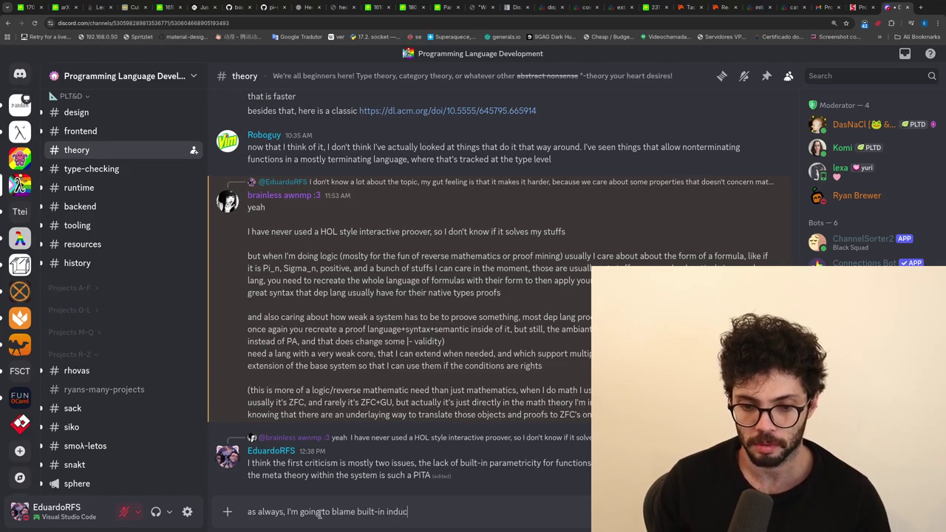
{"action": "type", "text": "tive types, it makes "}
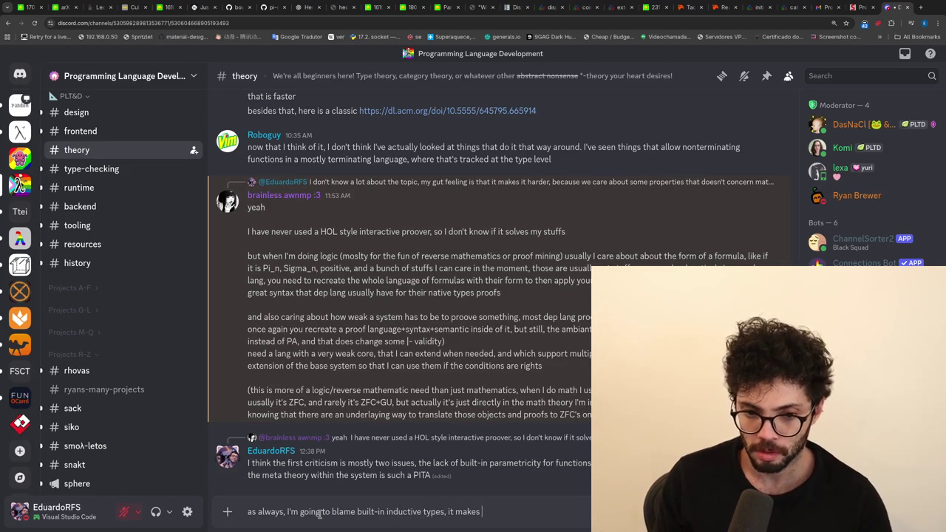
{"action": "type", "text": "any form of '"}
{"action": "type", "text": "metaanalysis\" li"}
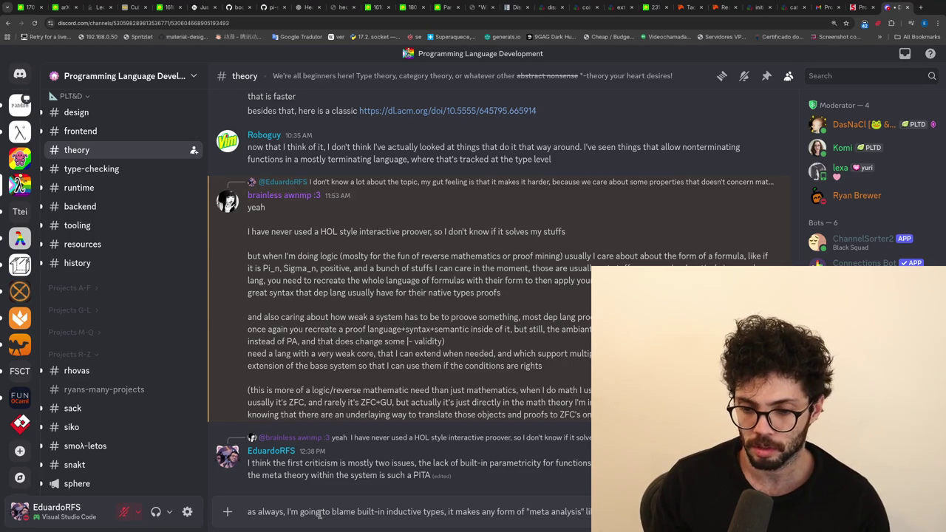
{"action": "type", "text": "get fr"}
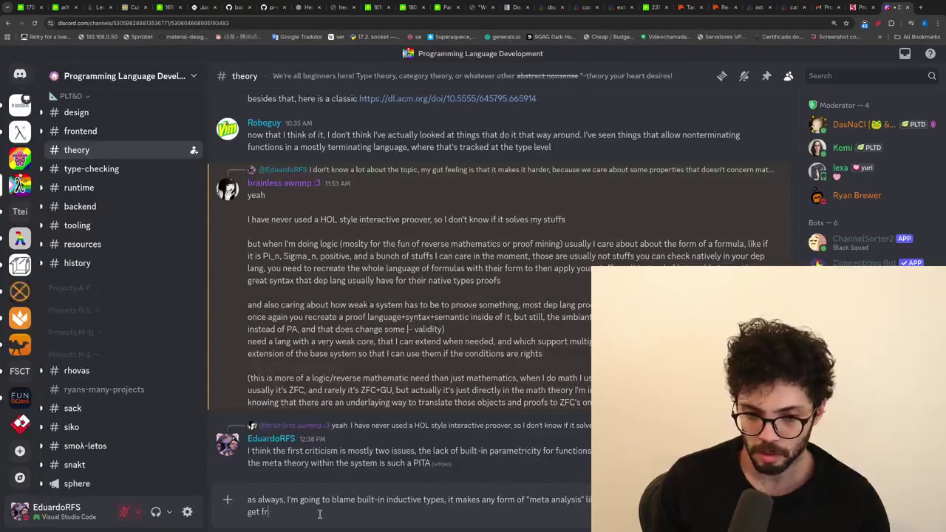
{"action": "type", "text": "om parametrici"}
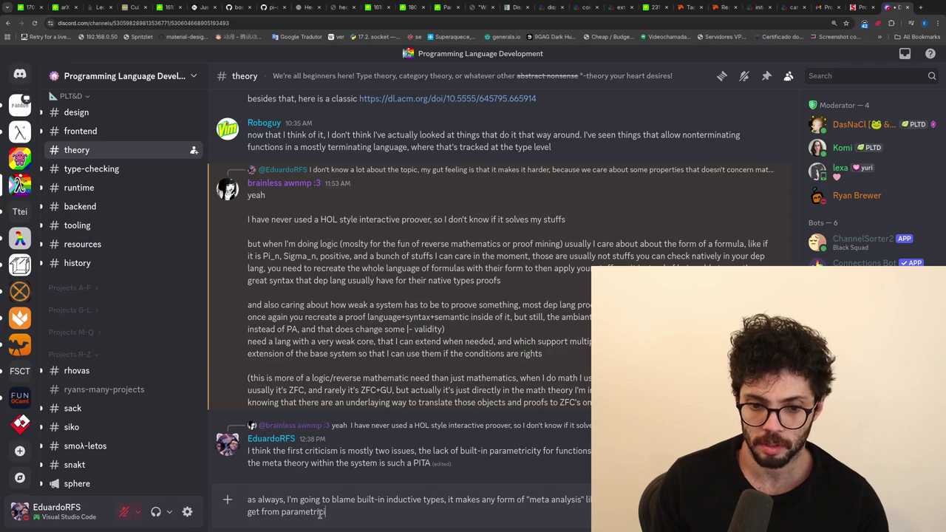
{"action": "key", "text": "ctrl+a"}
{"action": "key", "text": "BackSpace"}
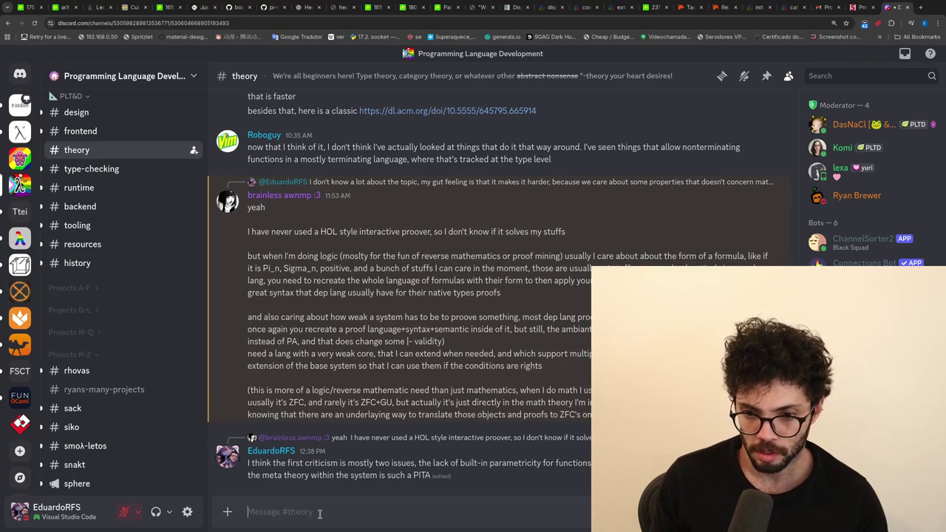
Edit the earlier Discord message, replacing 'built-in' with 'internal'.
{"action": "key", "text": "Up"}
{"action": "key", "text": "Delete"}
{"action": "key", "text": "Delete"}
{"action": "key", "text": "Delete"}
{"action": "type", "text": "internal parametricity, but overa"}
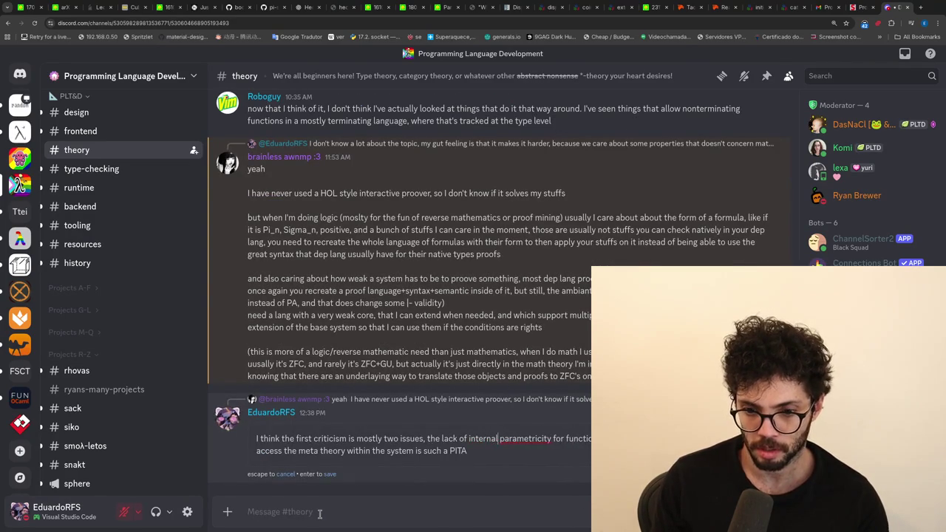
{"action": "key", "text": "Return"}
{"action": "key", "text": "ctrl+v"}
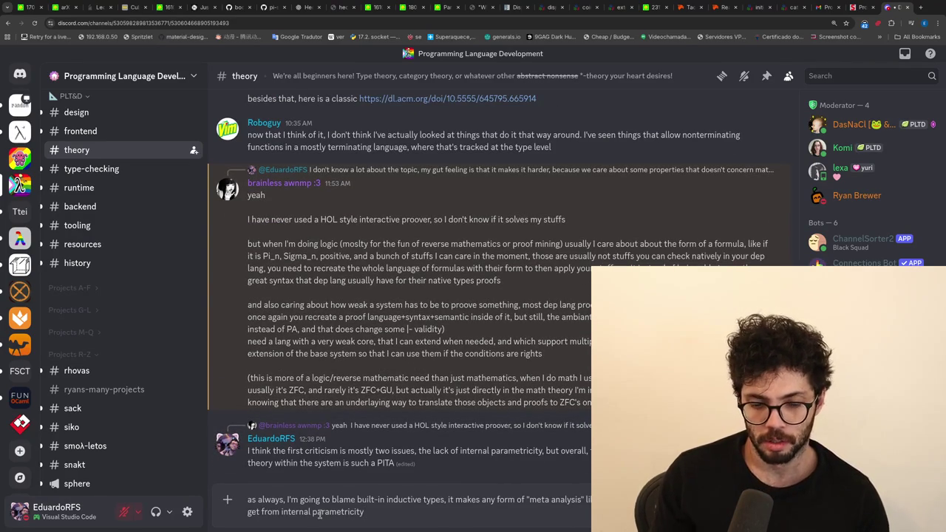
Send the inductive-types reply ending 'so much harder', then begin 'which also spills in things like univalence'.
{"action": "type", "text": "so much harder"}
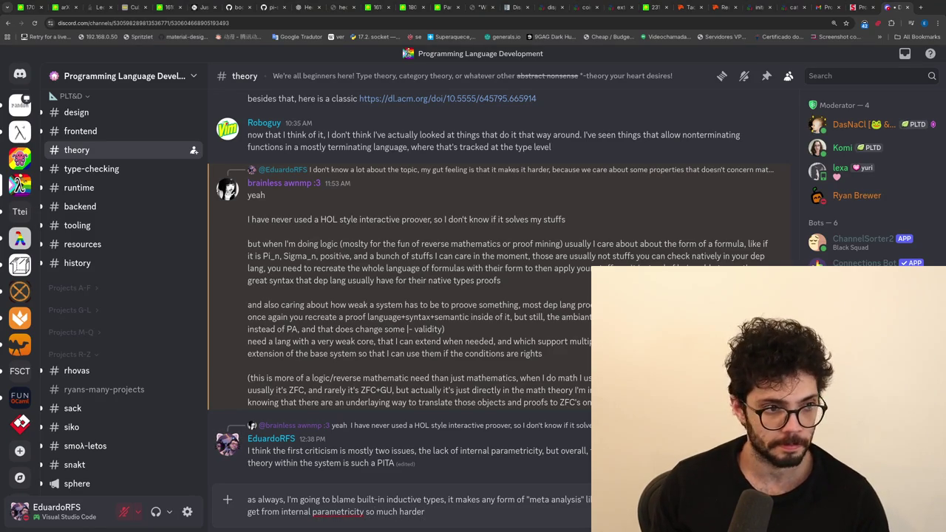
{"action": "type", "text": " , same for things li"}
{"action": "key", "text": "BackSpace"}
{"action": "key", "text": "BackSpace"}
{"action": "key", "text": "BackSpace"}
{"action": "key", "text": "Return"}
{"action": "type", "text": "which also spills in things like univalence o"}
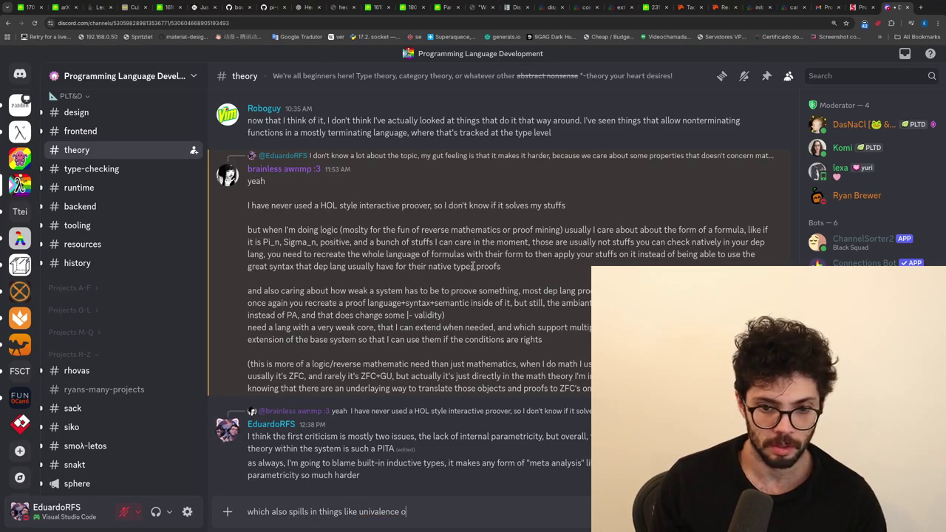
Search Google in a new tab for 'hom types nlab'.
{"action": "key", "text": "ctrl+t"}
{"action": "type", "text": "hom types"}
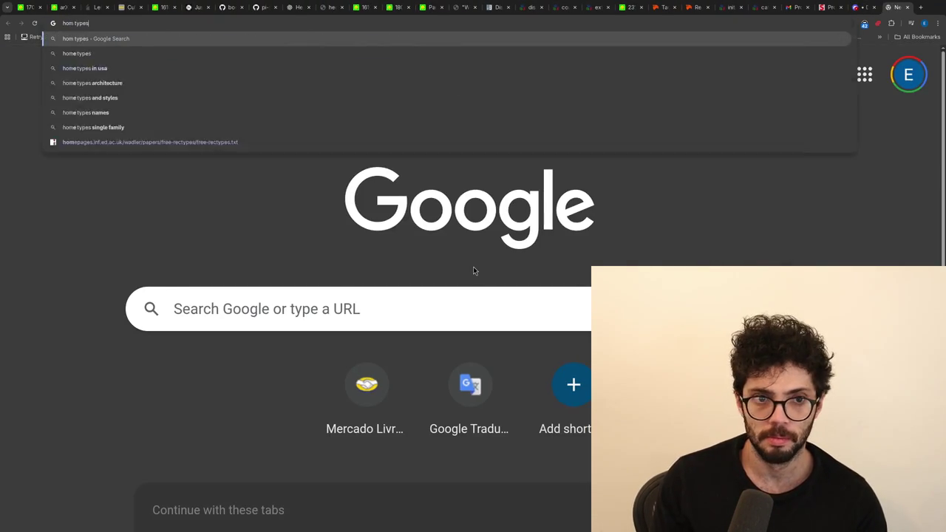
{"action": "key", "text": "Return"}
{"action": "left_click", "coordinate": [270, 75]}
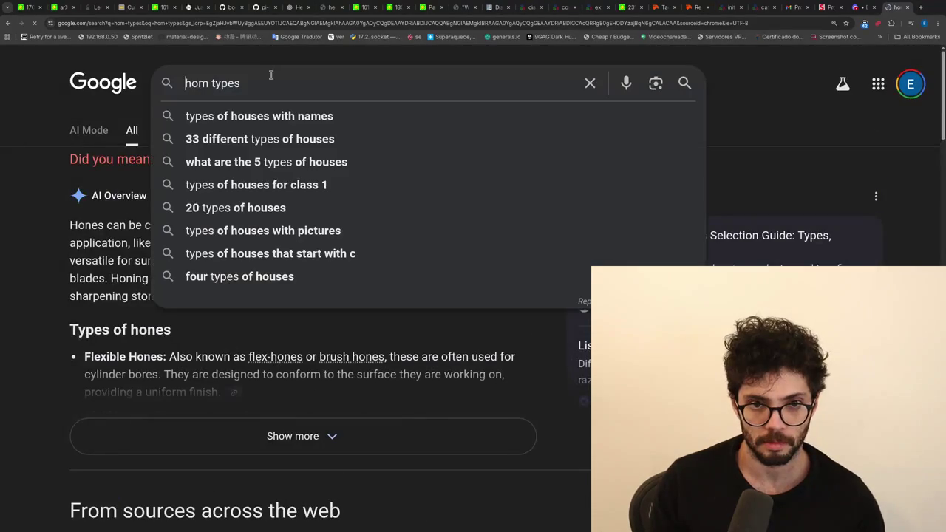
{"action": "type", "text": "nlab"}
Extend the Discord follow-up draft with ', modalities and'.
{"action": "key", "text": "ctrl+shift+Tab"}
{"action": "key", "text": "BackSpace"}
{"action": "type", "text": ", modalit"}
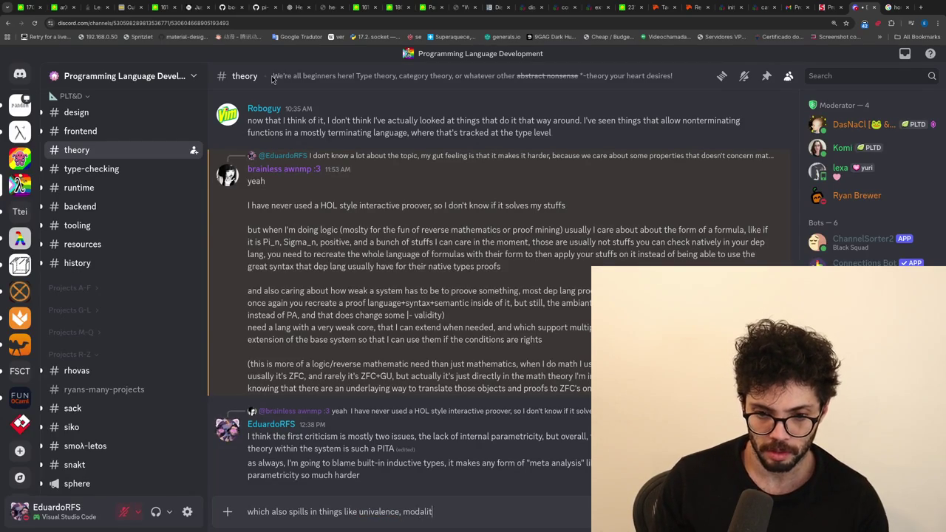
{"action": "type", "text": "ies and"}
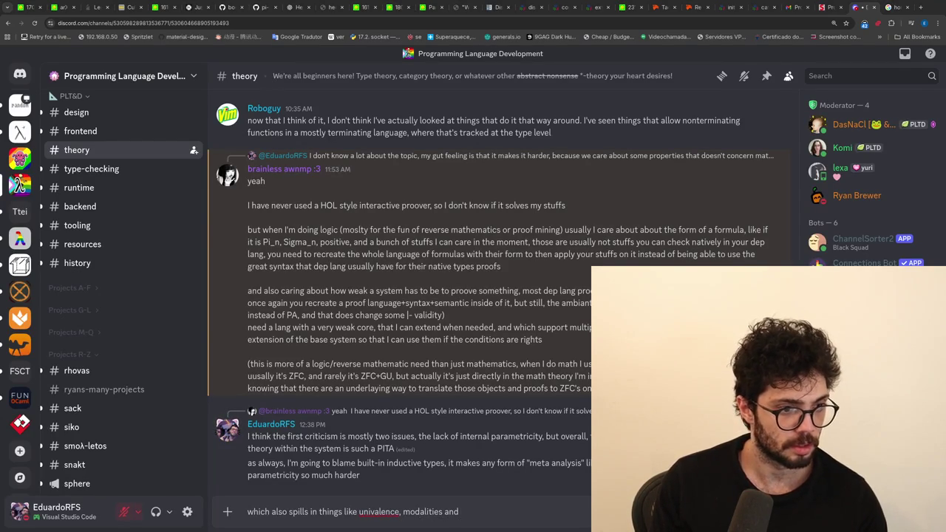
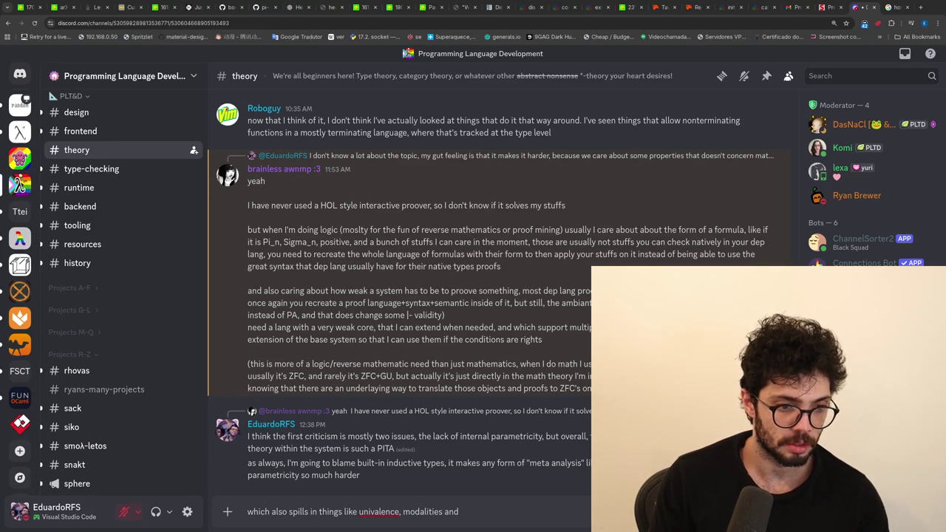
Replace the old draft with the 'make your own theory with a simple' message and post it in the theory channel.
{"action": "key", "text": "ctrl+shift+Left"}
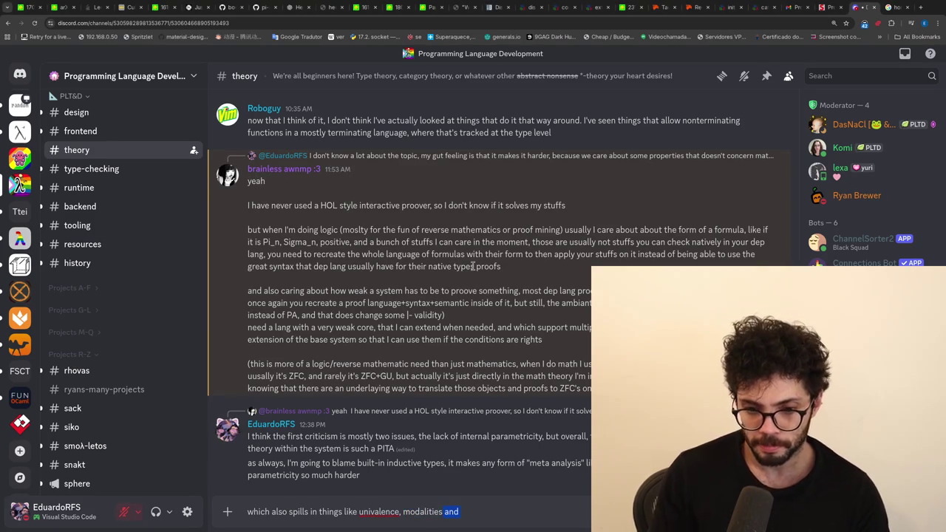
{"action": "key", "text": "ctrl+shift+Left"}
{"action": "key", "text": "ctrl+a"}
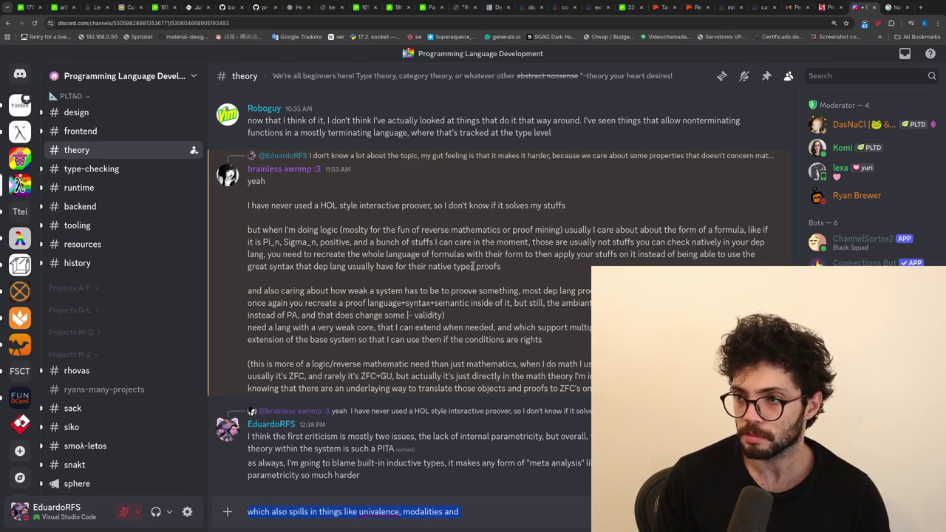
{"action": "key", "text": "BackSpace"}
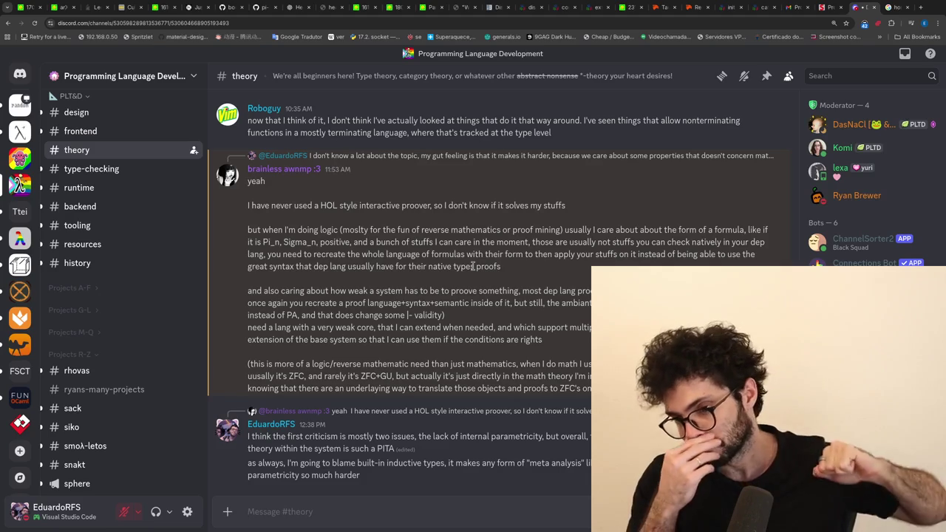
{"action": "key", "text": "ctrl+z"}
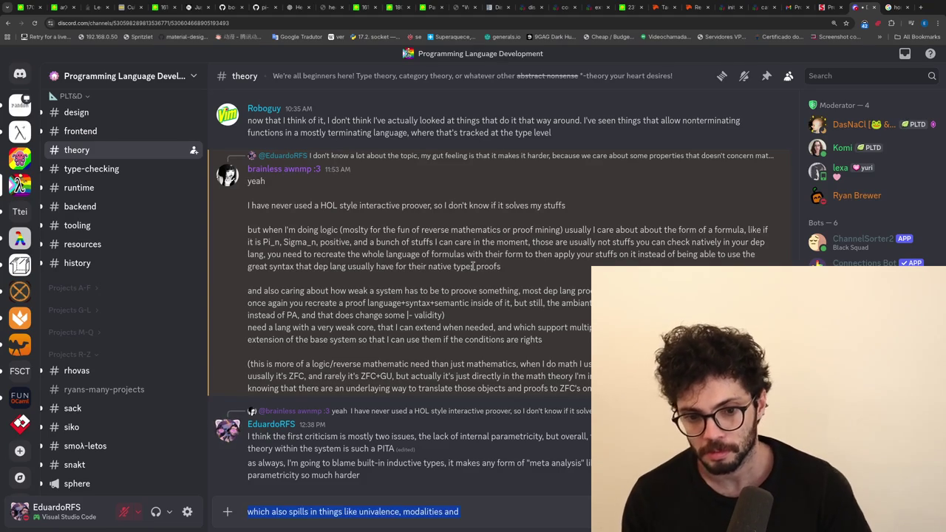
{"action": "type", "text": "this"}
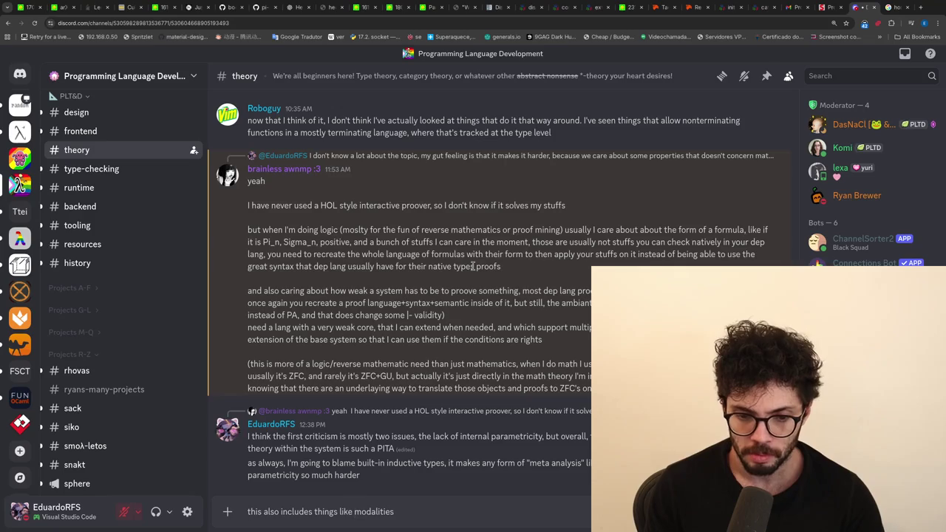
{"action": "type", "text": "make your own theor"}
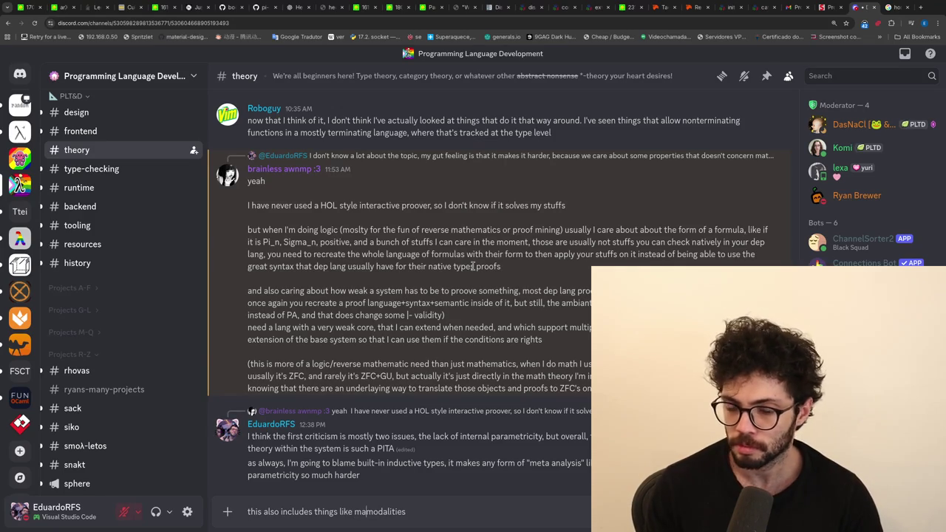
{"action": "type", "text": "y with a simple"}
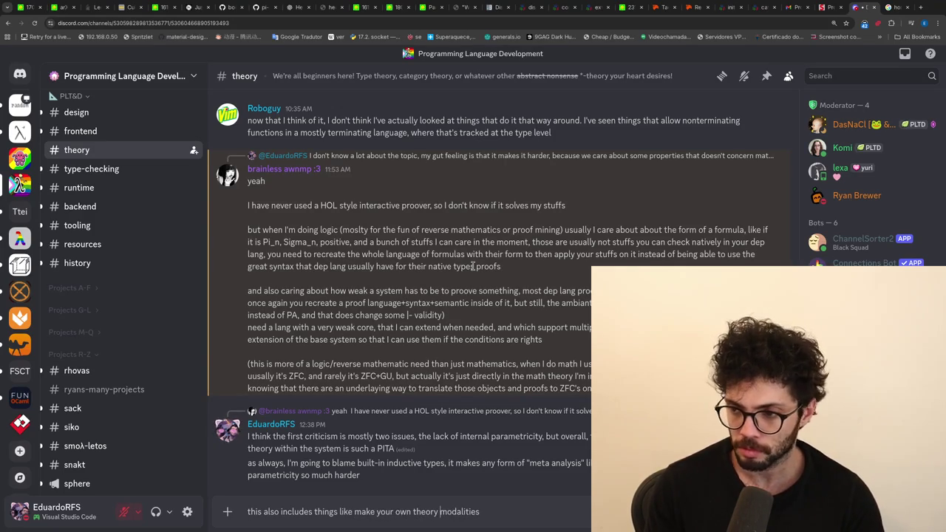
{"action": "key", "text": "End"}
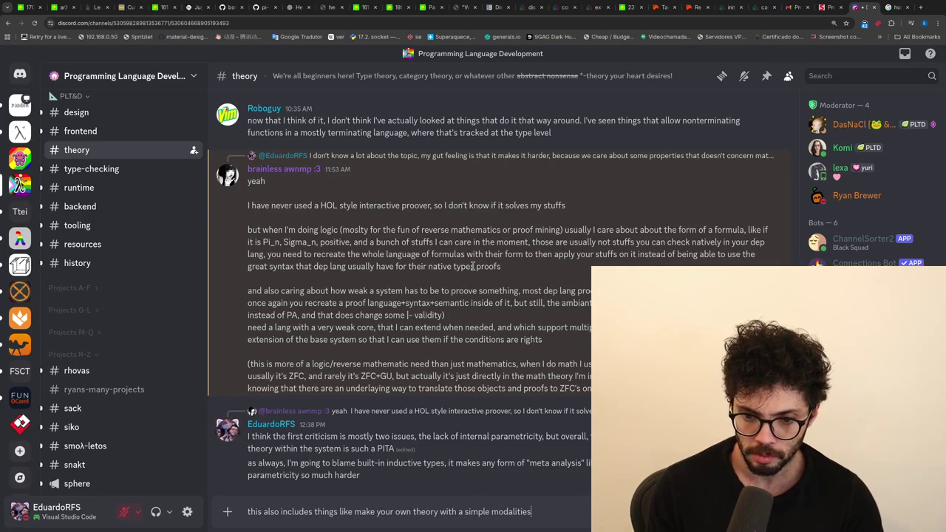
{"action": "type", "text": "y"}
{"action": "key", "text": "Return"}
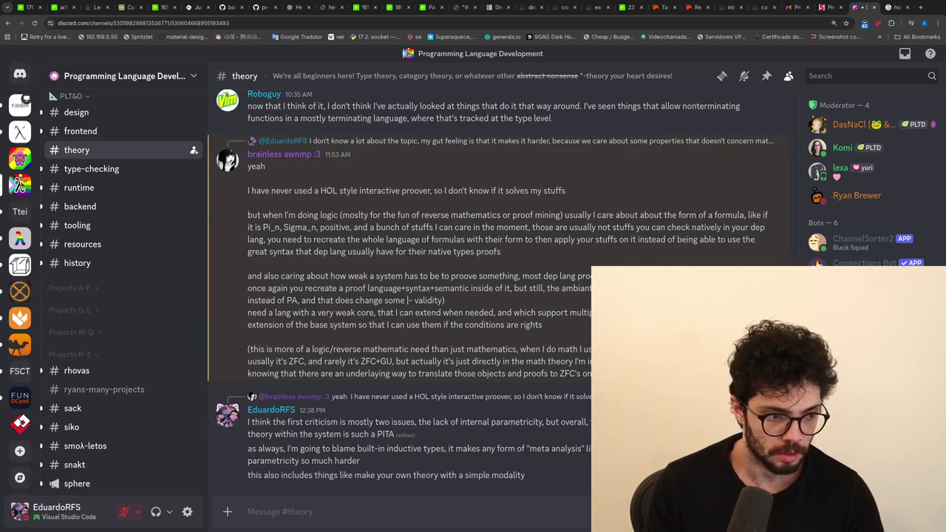
Edit the posted message to drop 'simple' and put quotes around the phrase.
{"action": "key", "text": "Up"}
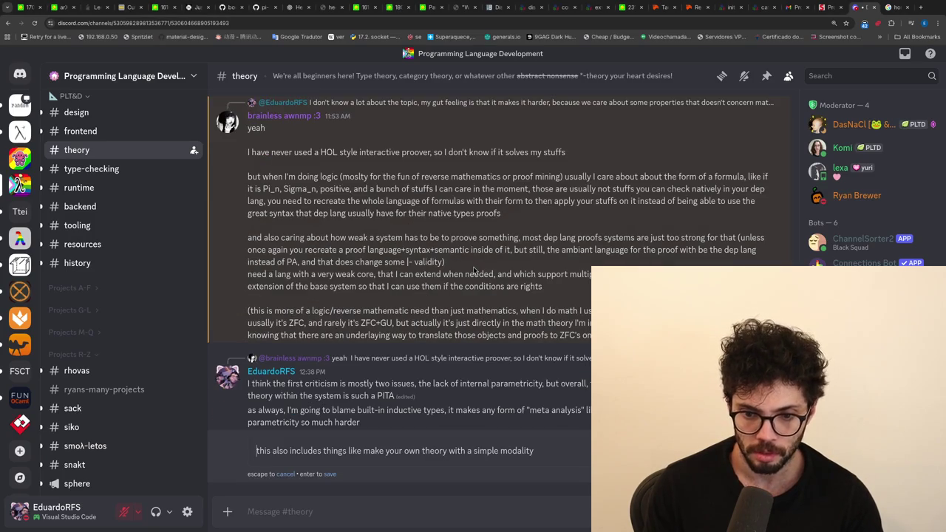
{"action": "key", "text": "BackSpace"}
{"action": "key", "text": "BackSpace"}
{"action": "key", "text": "BackSpace"}
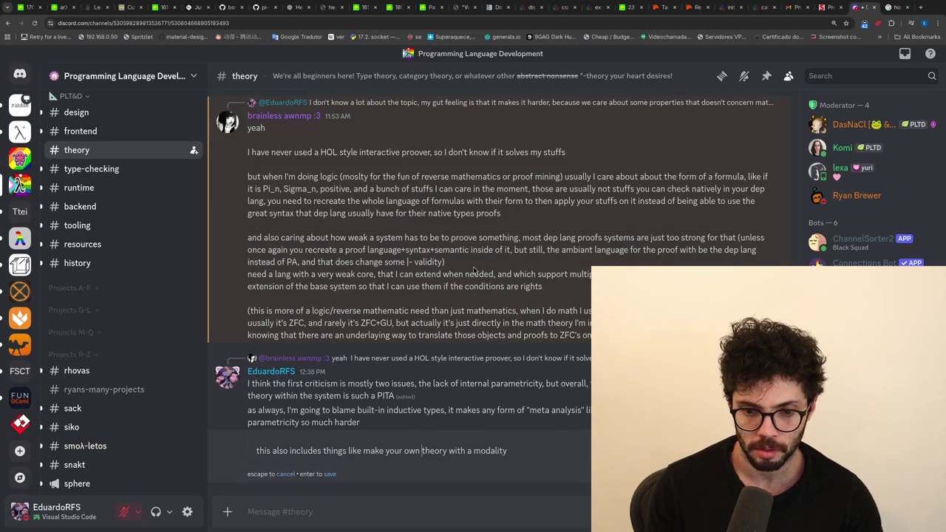
{"action": "key", "text": "ctrl+z"}
{"action": "key", "text": "ctrl+z"}
{"action": "key", "text": "ctrl+z"}
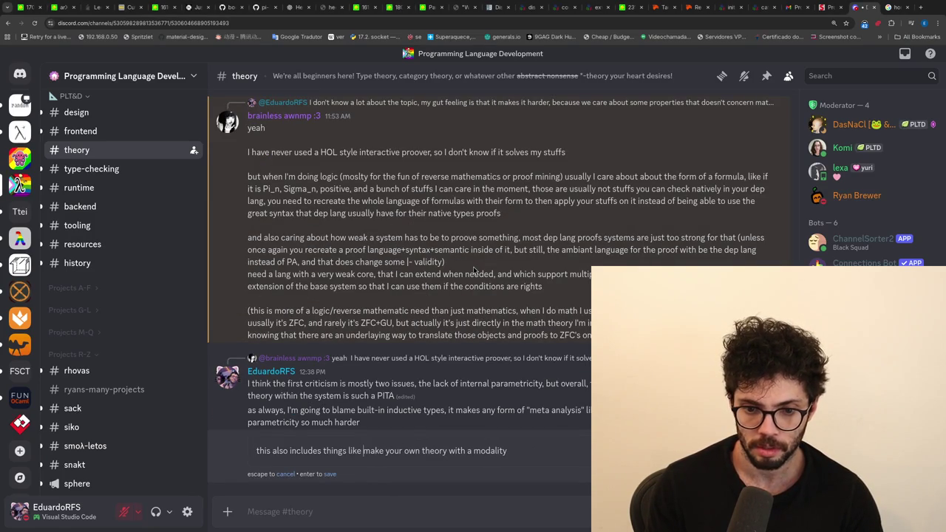
{"action": "key", "text": "Return"}
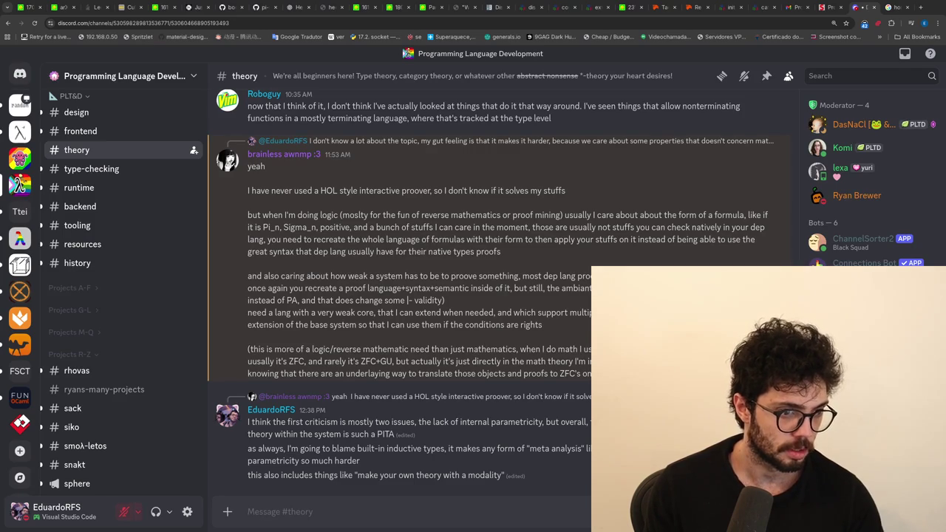
Search Google for 'gu axiom' in a new browser tab.
{"action": "left_click", "coordinate": [474, 271]}
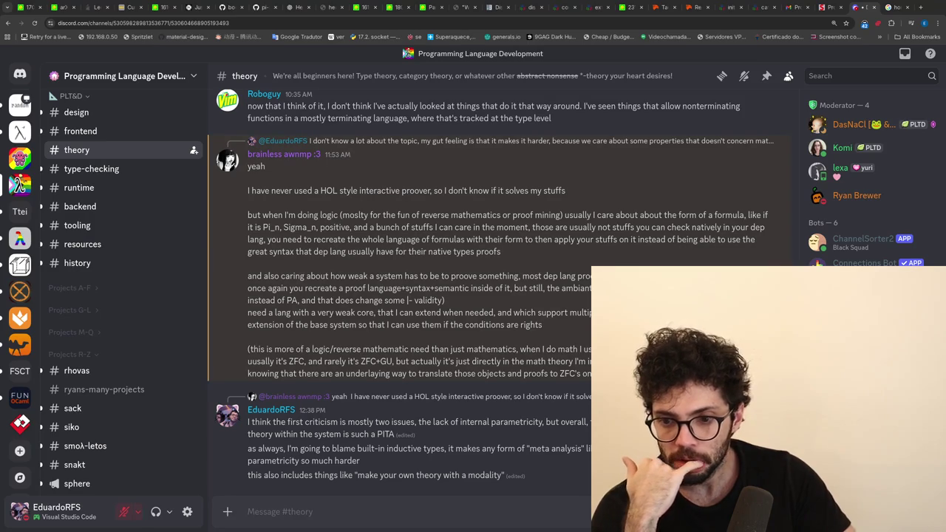
{"action": "left_click", "coordinate": [475, 271]}
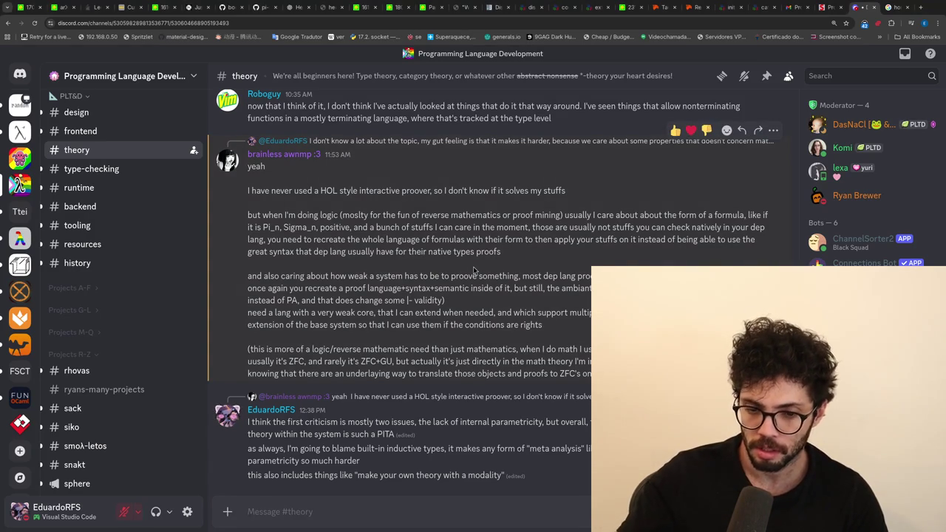
{"action": "key", "text": "ctrl+t"}
{"action": "type", "text": "gu axiom"}
{"action": "key", "text": "Return"}
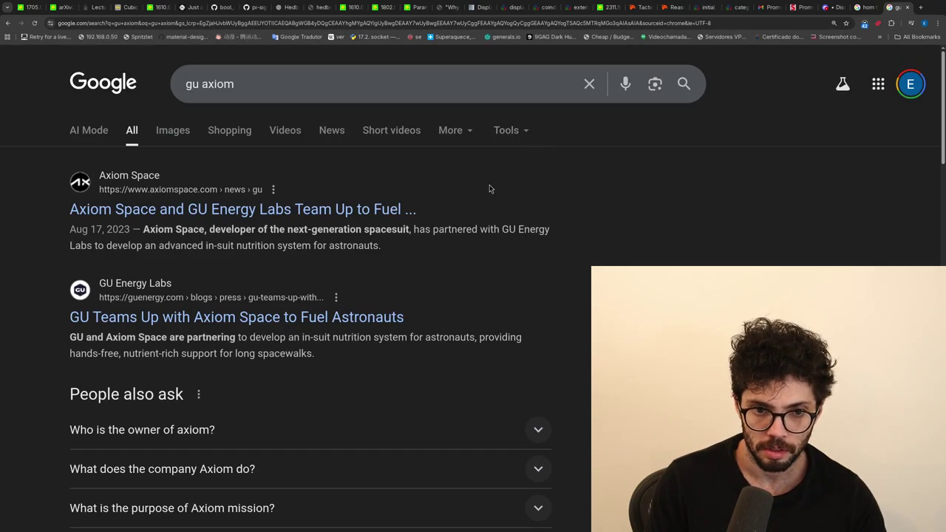
Search Google for 'common zfc extensions'.
{"action": "scroll", "coordinate": [465, 210], "scroll_direction": "down", "scroll_amount": 4}
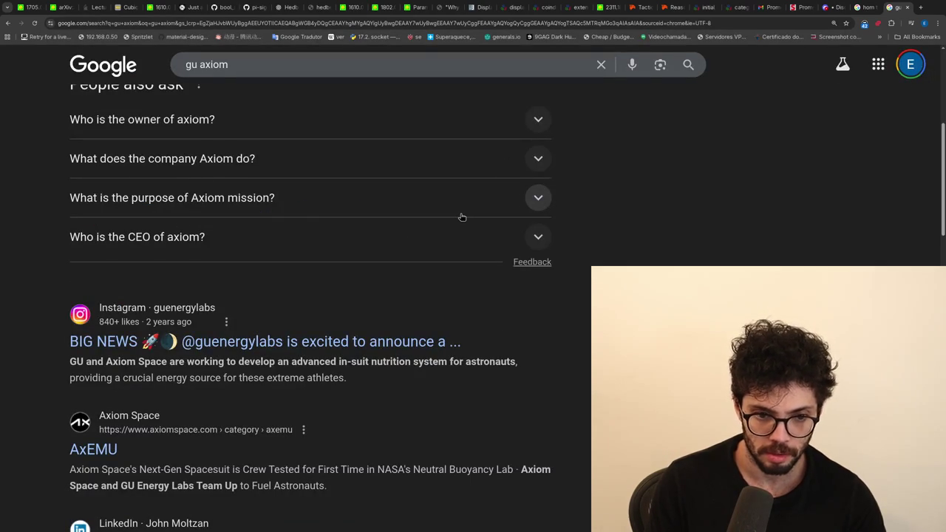
{"action": "key", "text": "ctrl+l"}
{"action": "type", "text": "zfc"}
{"action": "key", "text": "BackSpace"}
{"action": "key", "text": "BackSpace"}
{"action": "key", "text": "BackSpace"}
{"action": "type", "text": "common zfc extensions"}
{"action": "key", "text": "Return"}
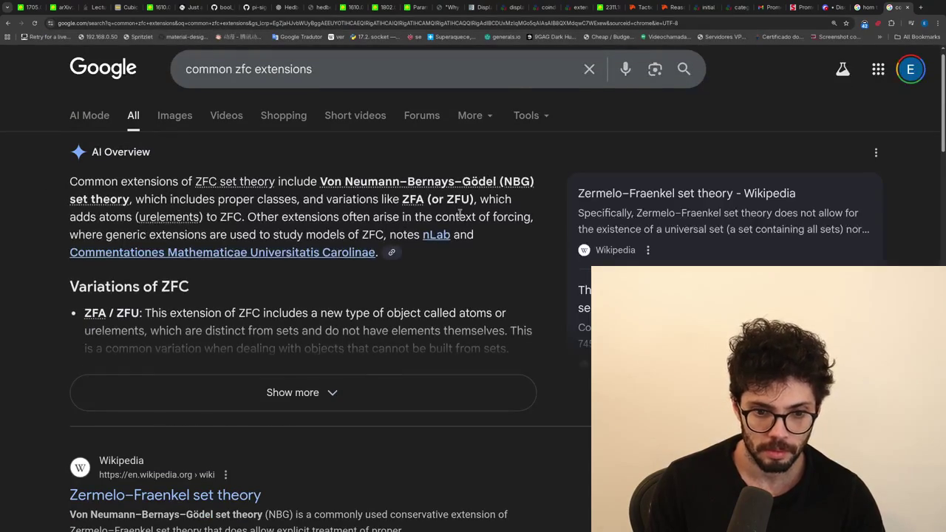
Expand and read the full AI Overview on ZFC extensions, then close the search tab.
{"action": "left_click", "coordinate": [294, 392]}
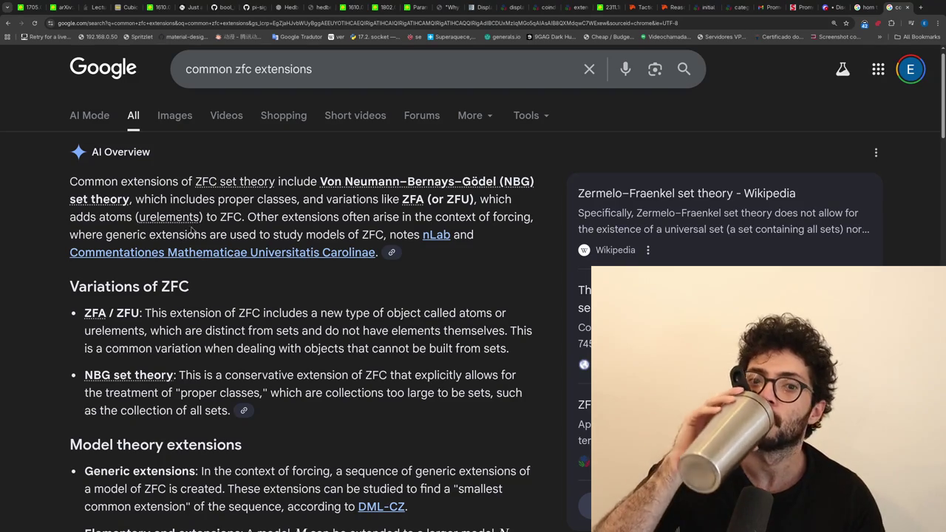
{"action": "left_click_drag", "start_coordinate": [342, 216], "coordinate": [346, 234]}
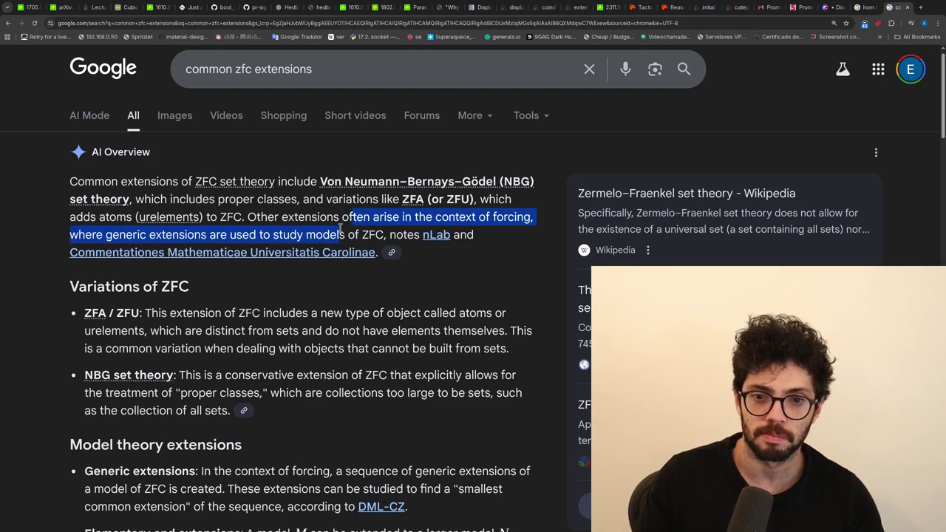
{"action": "left_click", "coordinate": [144, 216]}
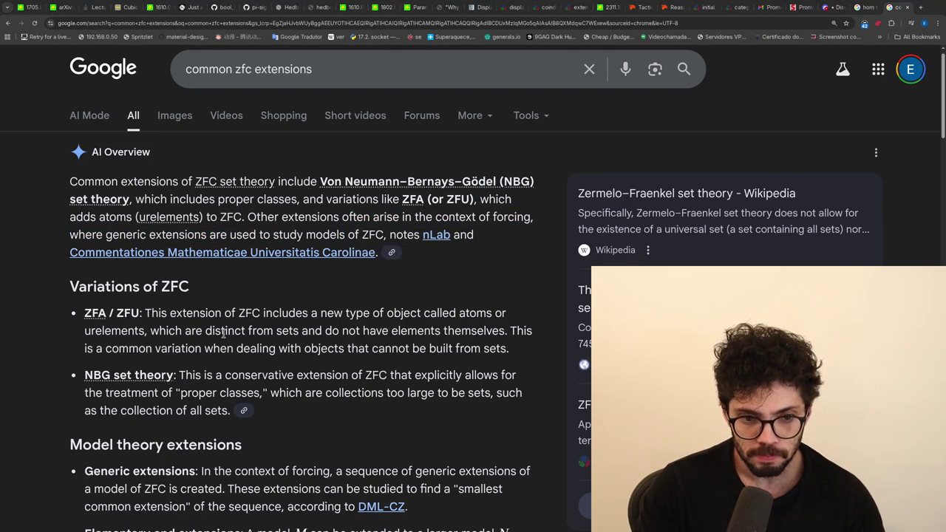
{"action": "scroll", "coordinate": [223, 333], "scroll_direction": "down", "scroll_amount": 1}
{"action": "scroll", "coordinate": [218, 330], "scroll_direction": "down", "scroll_amount": 2}
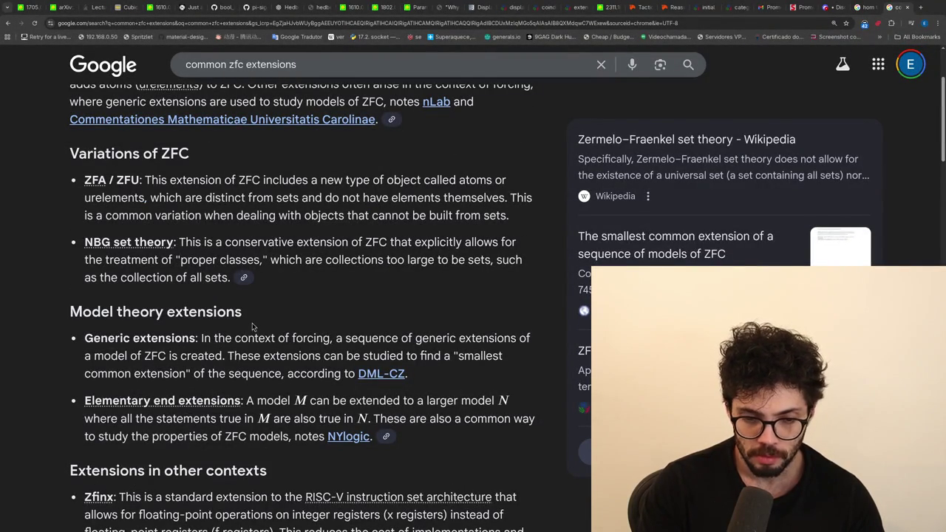
{"action": "scroll", "coordinate": [252, 327], "scroll_direction": "down", "scroll_amount": 3}
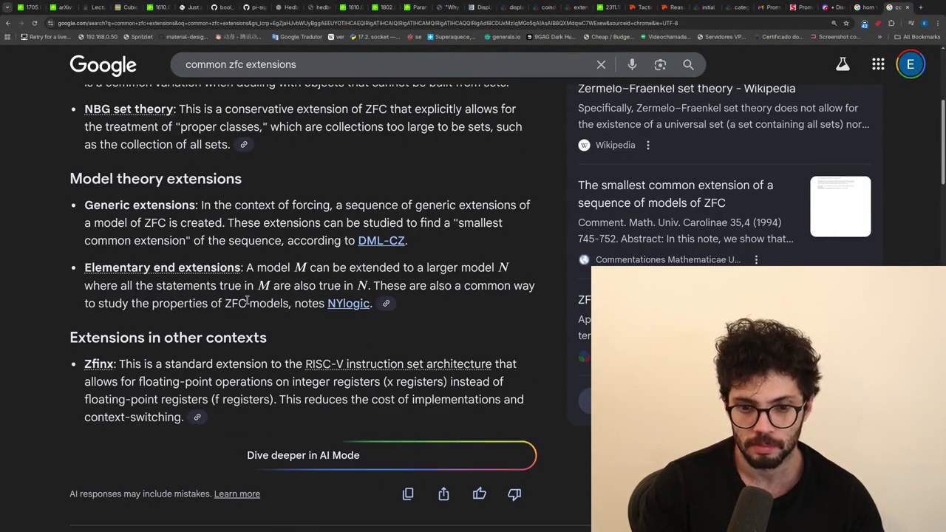
{"action": "key", "text": "ctrl+w"}
{"action": "key", "text": "ctrl+w"}
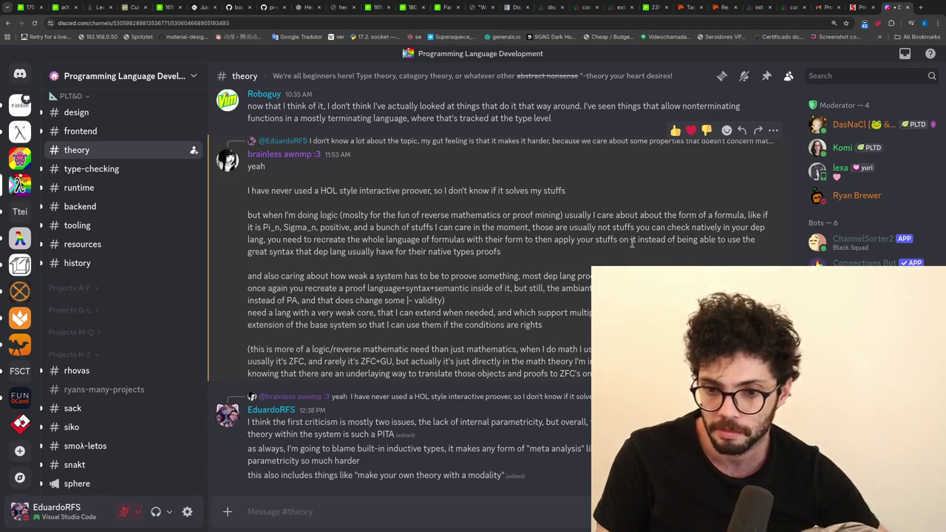
Open x.com in a new tab.
{"action": "key", "text": "ctrl+t"}
{"action": "type", "text": "x.com"}
{"action": "key", "text": "Return"}
Tile the browser and open the trigonometric-functions reply from X notifications.
{"action": "key", "text": "super+f"}
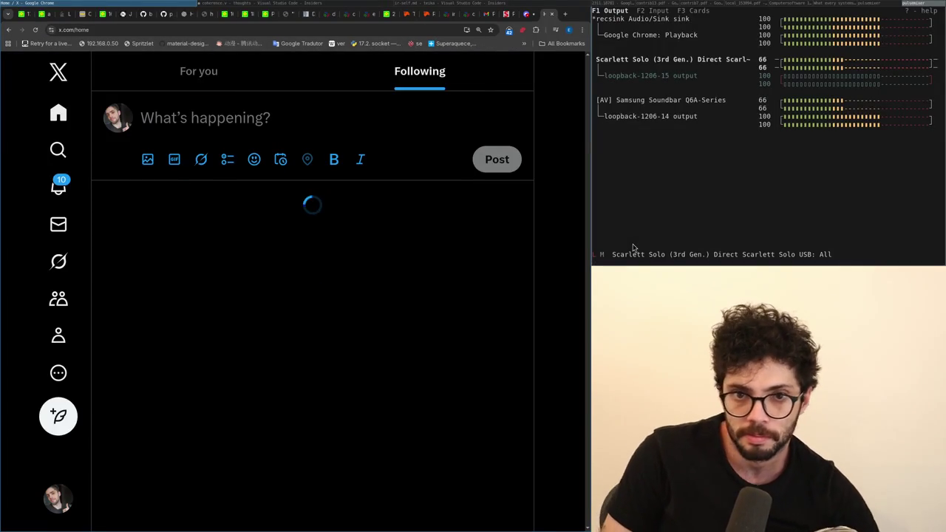
{"action": "left_click", "coordinate": [58, 187]}
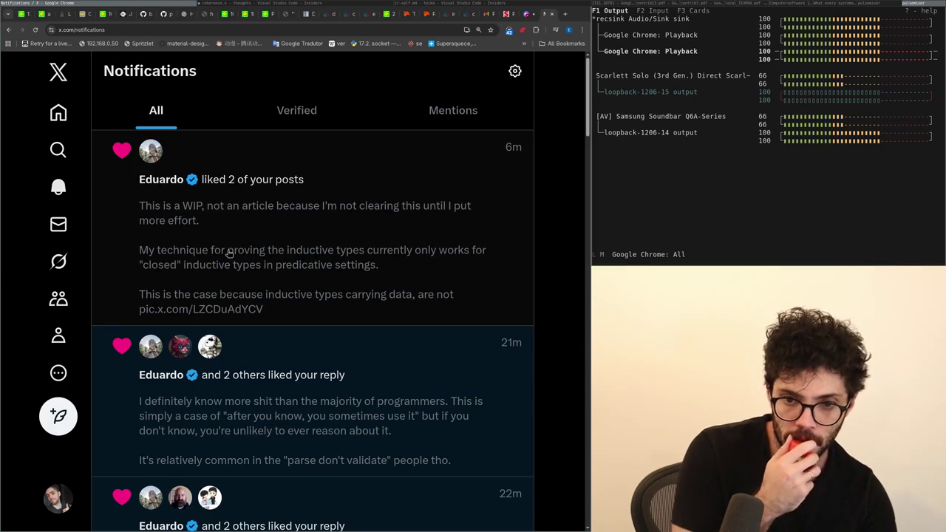
{"action": "scroll", "coordinate": [229, 253], "scroll_direction": "down", "scroll_amount": 6}
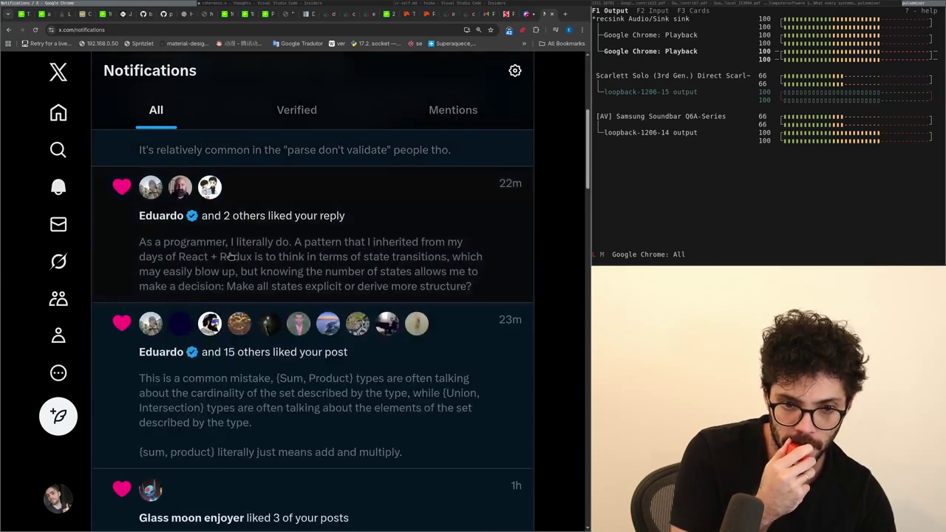
{"action": "scroll", "coordinate": [231, 256], "scroll_direction": "down", "scroll_amount": 5}
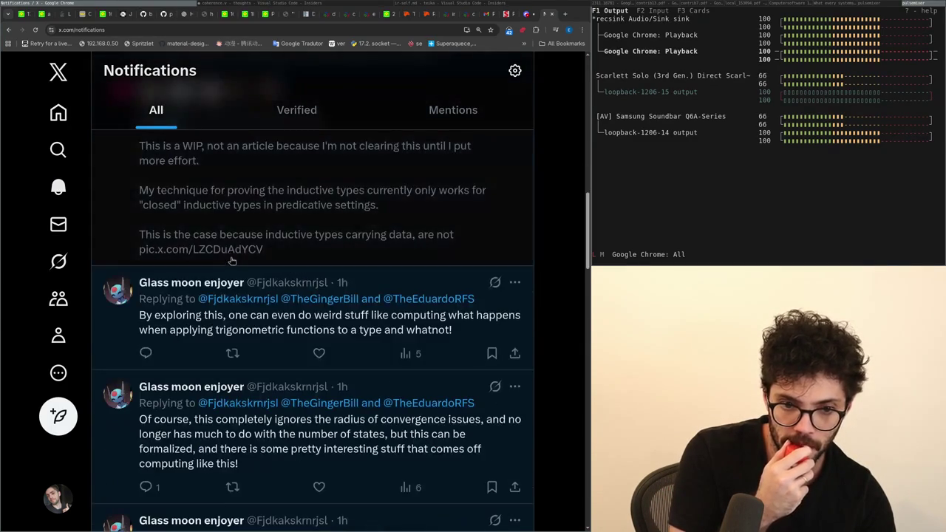
{"action": "left_click", "coordinate": [215, 332]}
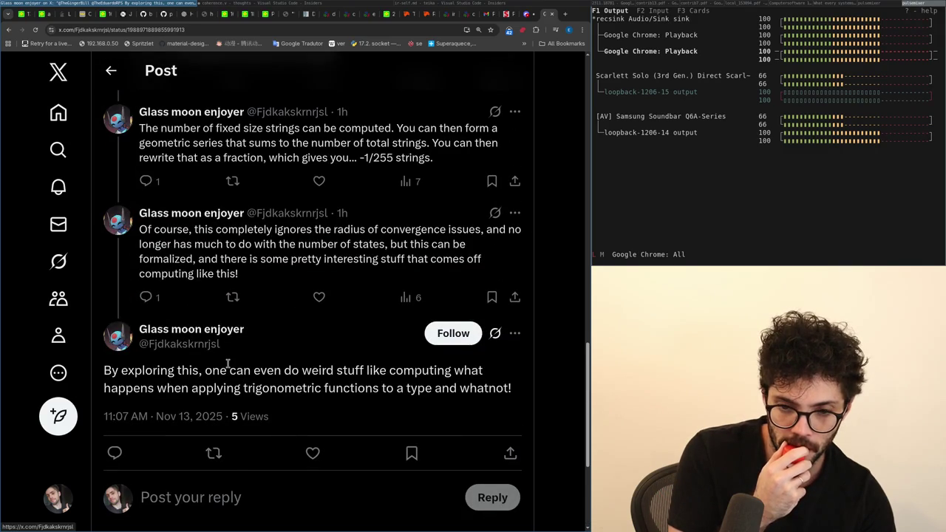
Open the bool+string post, then its 'And lastly, this post was not created because of you' reply.
{"action": "scroll", "coordinate": [227, 363], "scroll_direction": "up", "scroll_amount": 4}
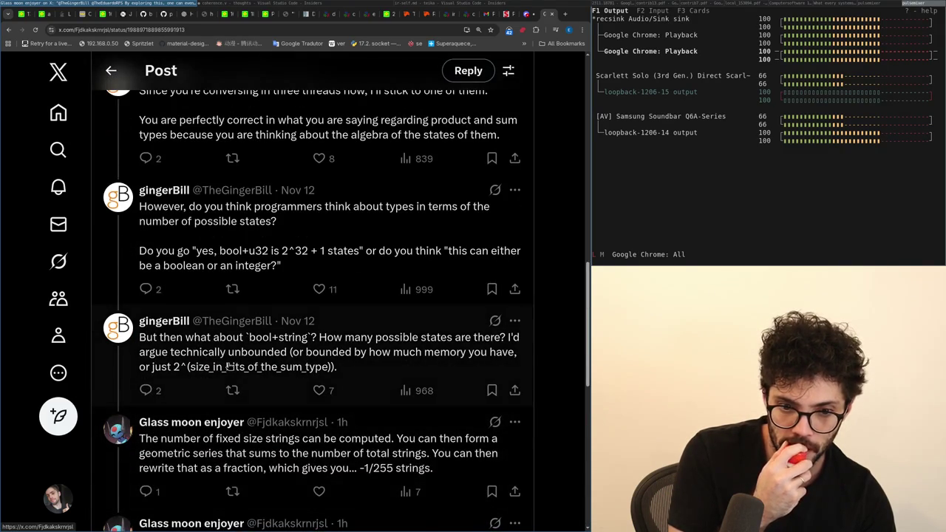
{"action": "scroll", "coordinate": [229, 366], "scroll_direction": "down", "scroll_amount": 1}
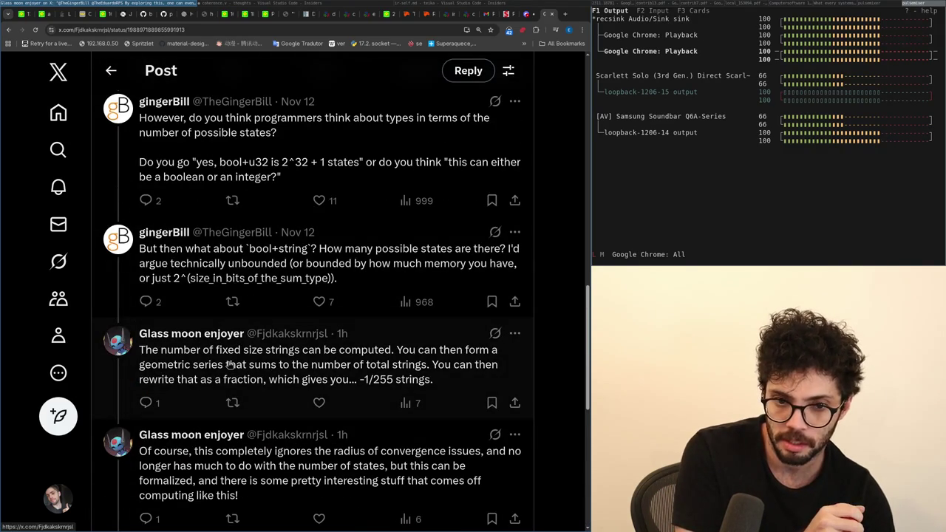
{"action": "left_click", "coordinate": [193, 300]}
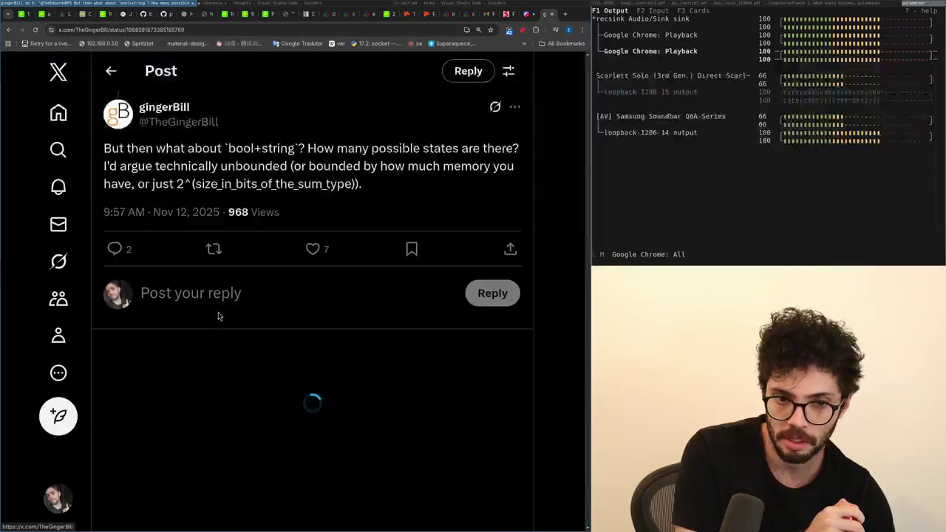
{"action": "scroll", "coordinate": [218, 302], "scroll_direction": "down", "scroll_amount": 1}
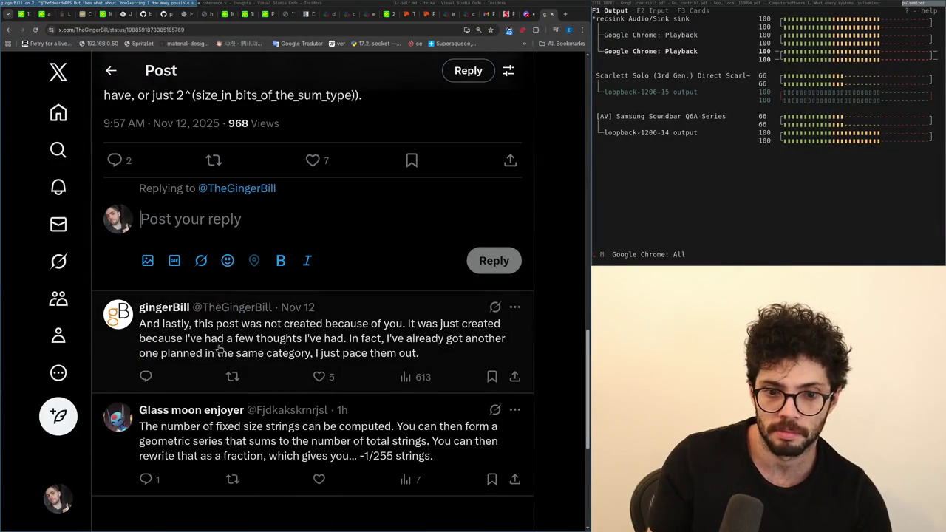
{"action": "scroll", "coordinate": [220, 356], "scroll_direction": "up", "scroll_amount": 7}
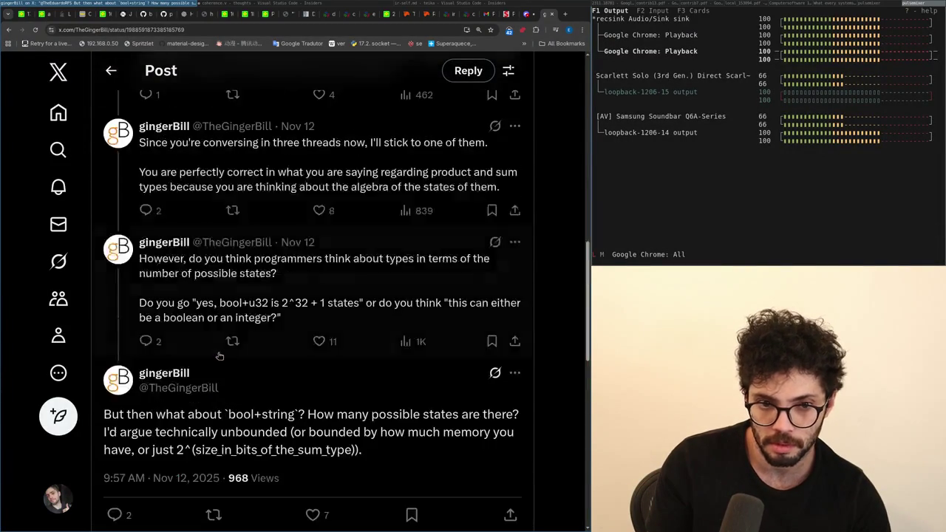
{"action": "scroll", "coordinate": [215, 351], "scroll_direction": "down", "scroll_amount": 1}
{"action": "scroll", "coordinate": [216, 351], "scroll_direction": "down", "scroll_amount": 6}
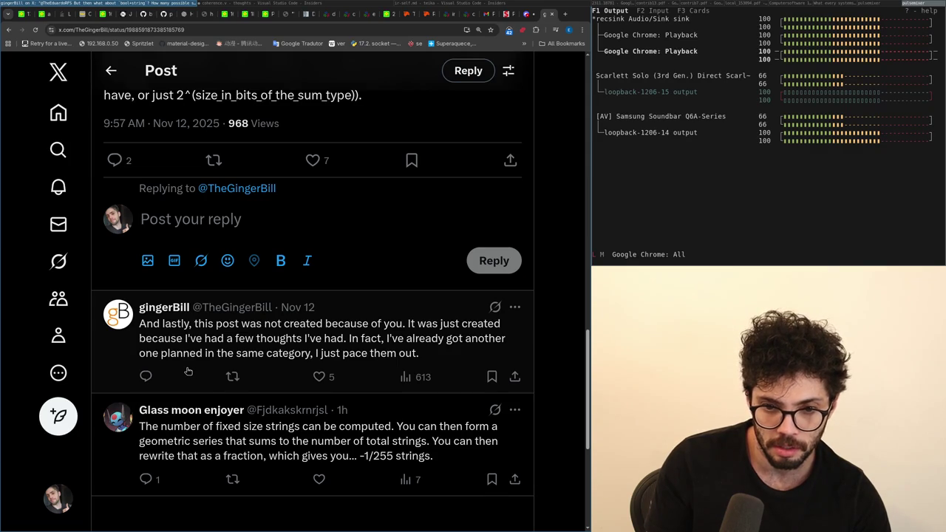
{"action": "left_click", "coordinate": [187, 371]}
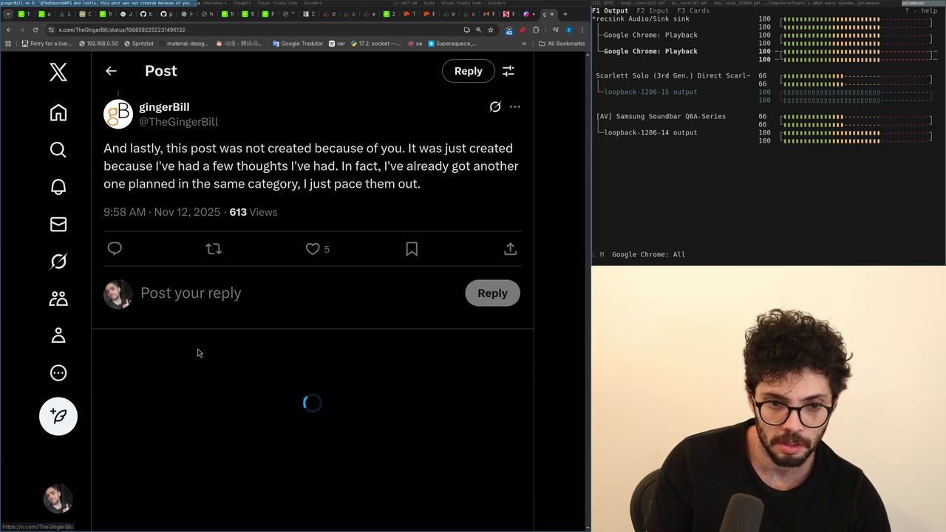
Start a reply beginning 'I don't think the post was about me, I'm just…'.
{"action": "left_click", "coordinate": [198, 307]}
{"action": "type", "text": "I don't"}
{"action": "key", "text": "BackSpace"}
{"action": "key", "text": "BackSpace"}
{"action": "type", "text": "'t try"}
{"action": "key", "text": "BackSpace"}
{"action": "key", "text": "BackSpace"}
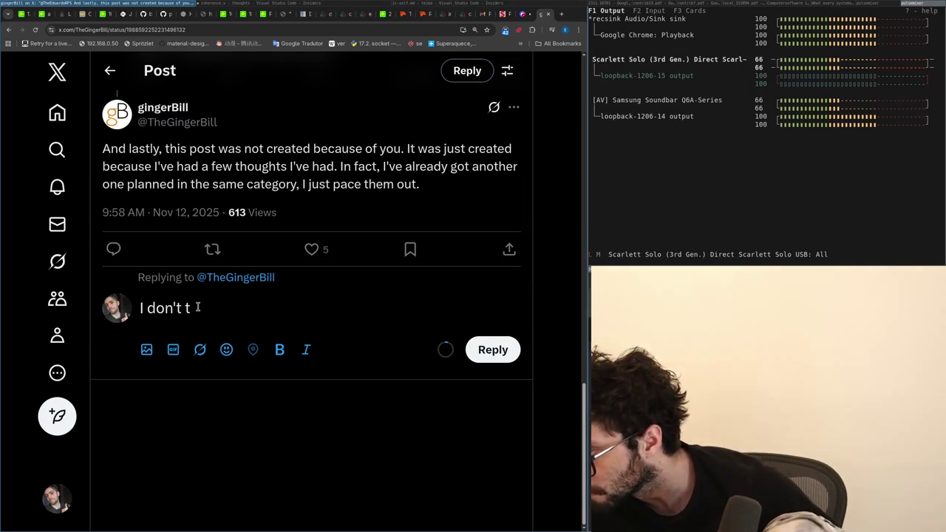
{"action": "type", "text": "hink the post was "}
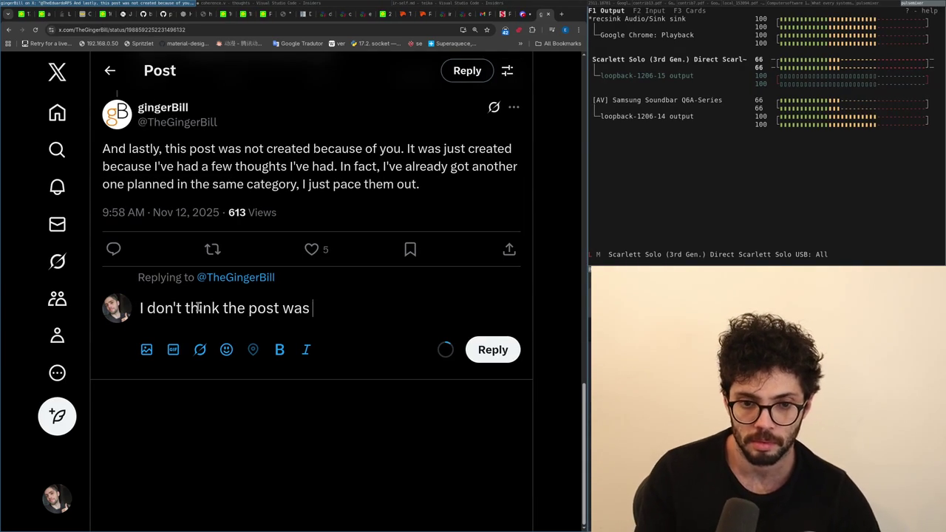
{"action": "type", "text": "about me, I'm just criticism"}
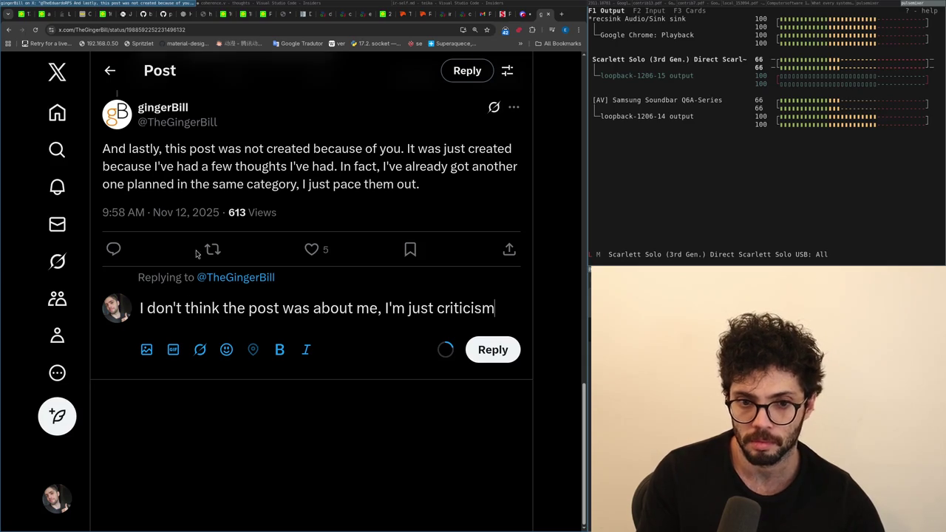
{"action": "scroll", "coordinate": [230, 179], "scroll_direction": "up", "scroll_amount": 10}
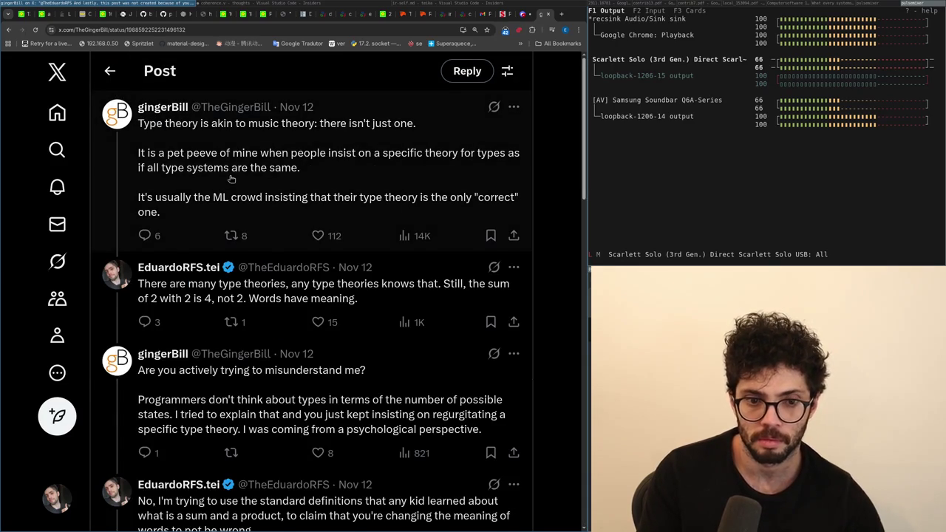
{"action": "scroll", "coordinate": [230, 179], "scroll_direction": "down", "scroll_amount": 10}
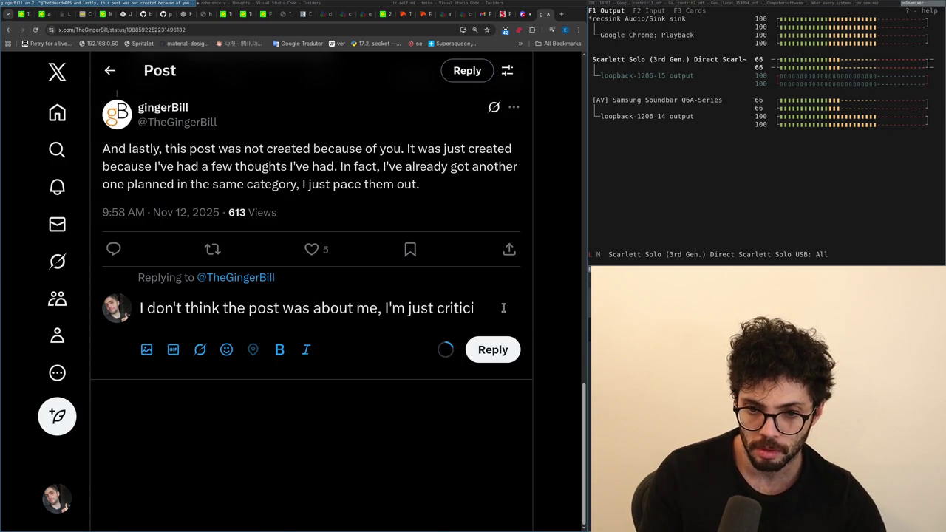
{"action": "key", "text": "ctrl+BackSpace"}
{"action": "type", "text": "sayin"}
{"action": "key", "text": "ctrl+BackSpace"}
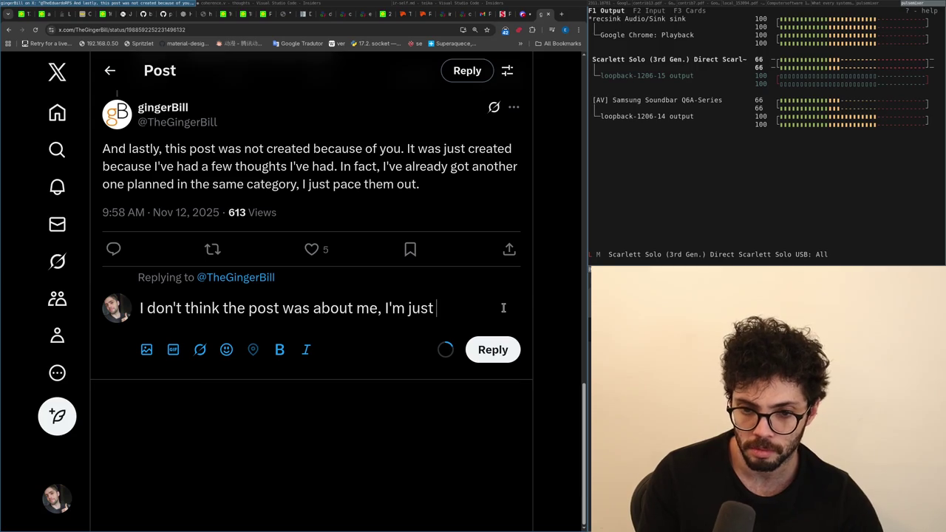
{"action": "type", "text": "ng t"}
{"action": "key", "text": "ctrl+BackSpace"}
{"action": "key", "text": "ctrl+BackSpace"}
{"action": "type", "text": "c"}
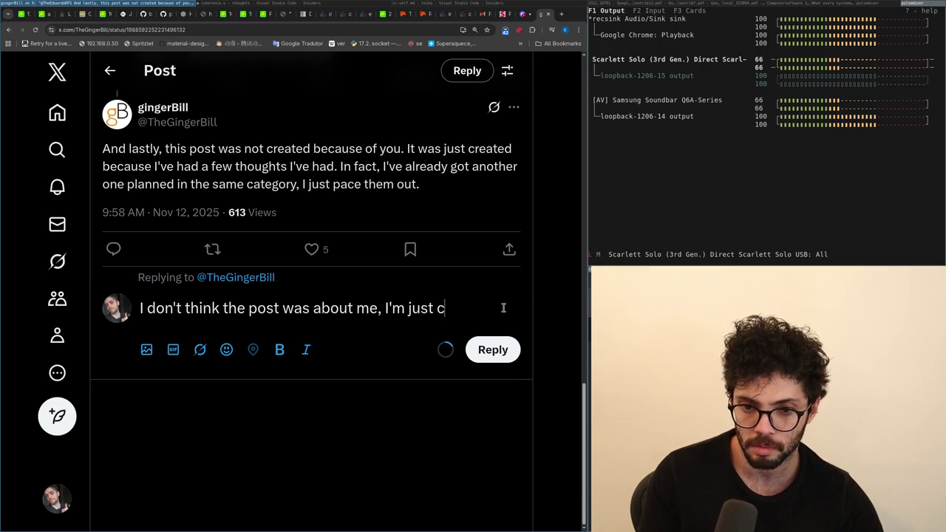
{"action": "type", "text": "ng things "}
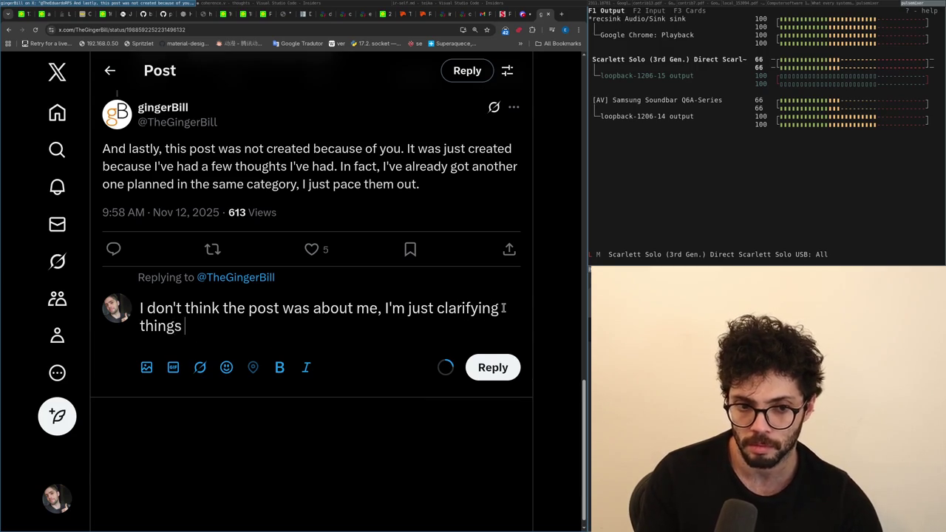
{"action": "type", "text": "and hopefully "}
{"action": "type", "text": "helping you to noti"}
{"action": "type", "text": "cv"}
{"action": "type", "text": "at you're j"}
{"action": "type", "text": "ust sounding a"}
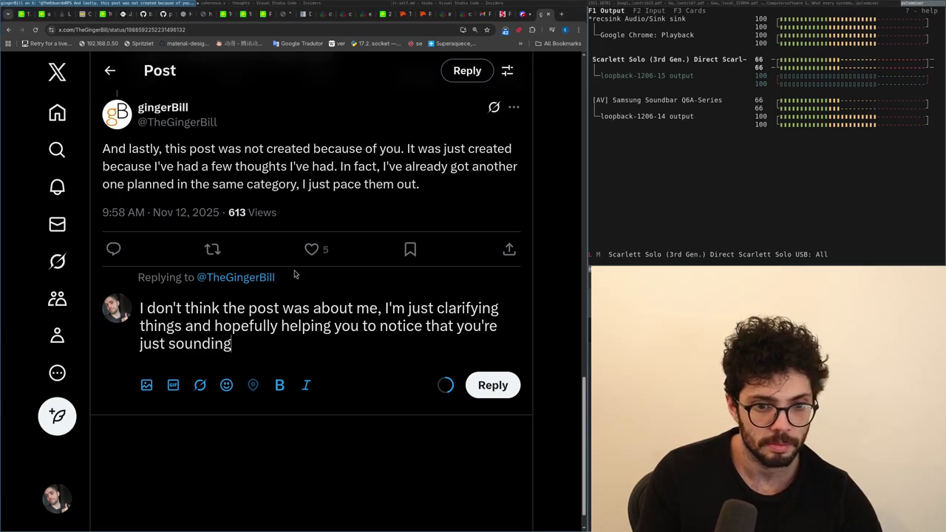
{"action": "scroll", "coordinate": [267, 244], "scroll_direction": "up", "scroll_amount": 3}
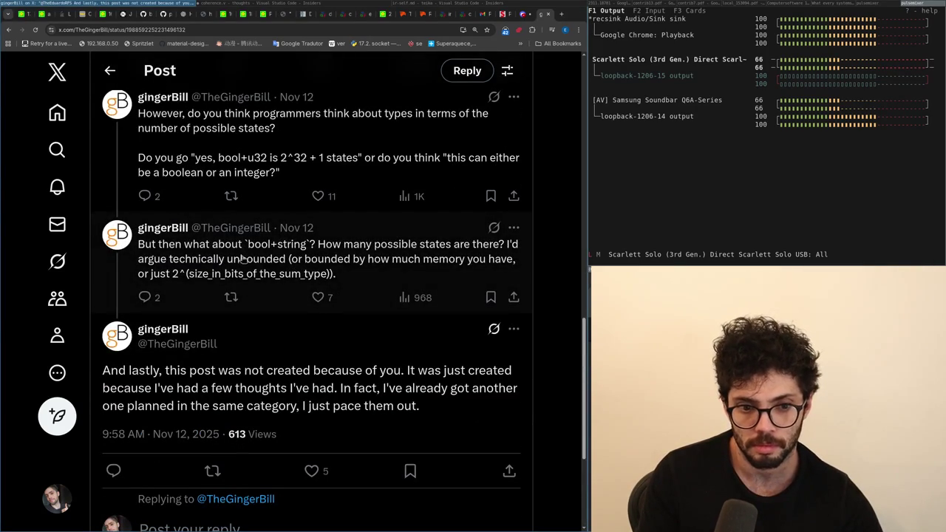
Open the bool+string post's reply box and try, then discard, several opening phrases.
{"action": "left_click", "coordinate": [208, 258]}
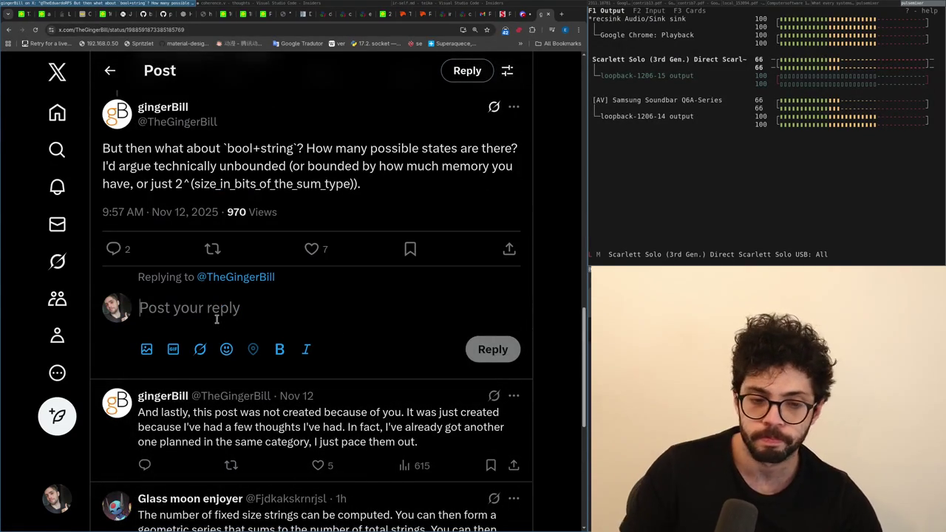
{"action": "type", "text": "Numbers don't stop at"}
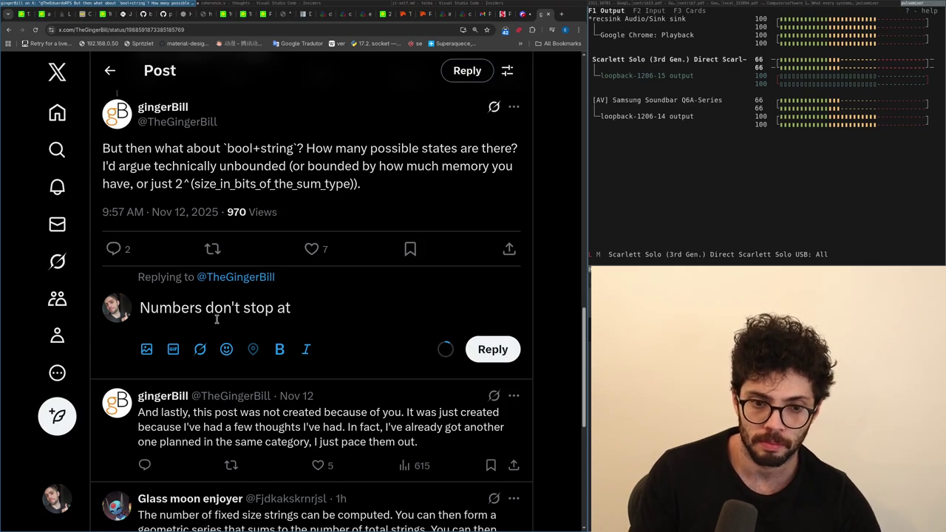
{"action": "key", "text": "ctrl+a"}
{"action": "type", "text": "y"}
{"action": "key", "text": "BackSpace"}
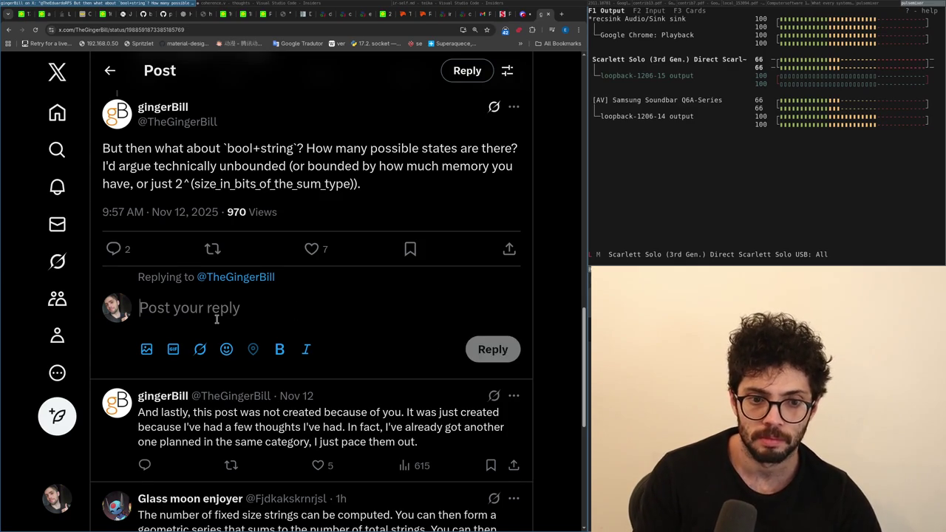
{"action": "type", "text": "T"}
{"action": "key", "text": "BackSpace"}
{"action": "type", "text": "A good"}
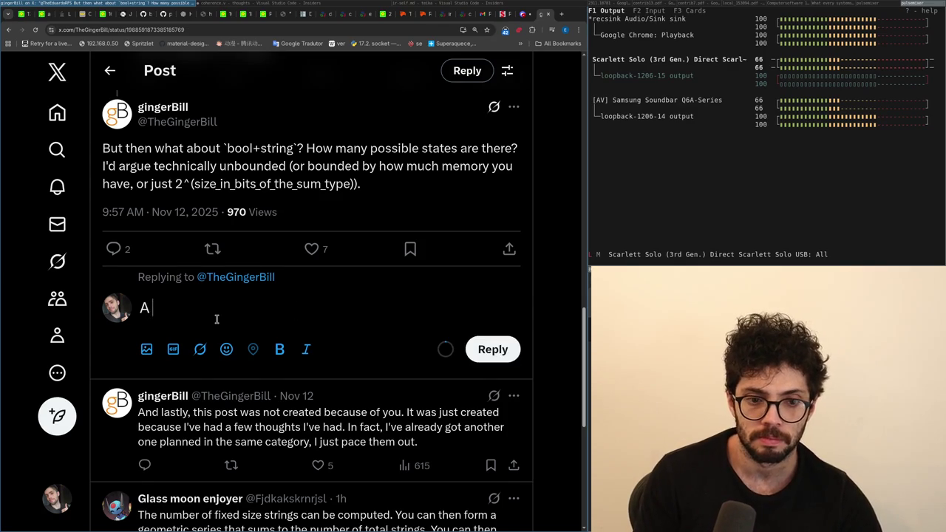
{"action": "key", "text": "ctrl+a"}
{"action": "key", "text": "BackSpace"}
{"action": "type", "text": "One of"}
{"action": "key", "text": "ctrl+a"}
{"action": "key", "text": "BackSpace"}
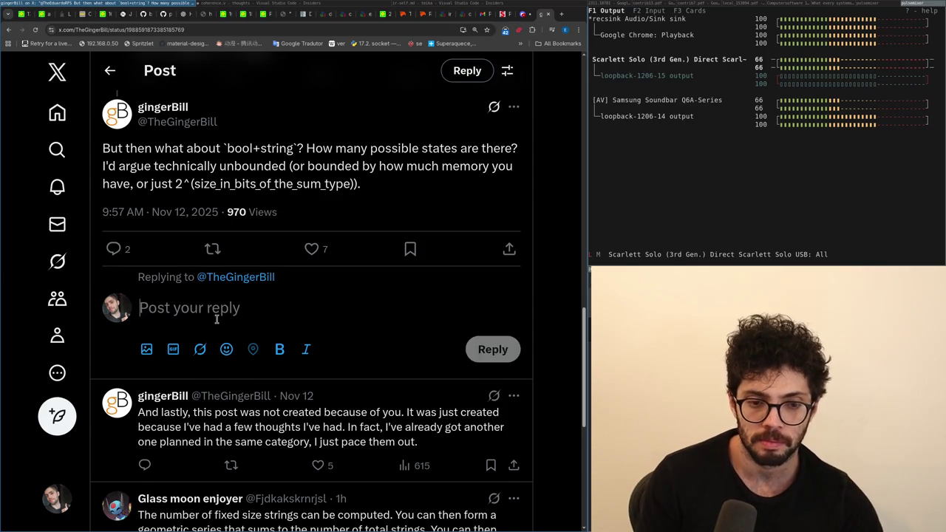
Write 'Answering this, you can go with ordinals, that's actually a very useful concept…'.
{"action": "type", "text": "Answering th"}
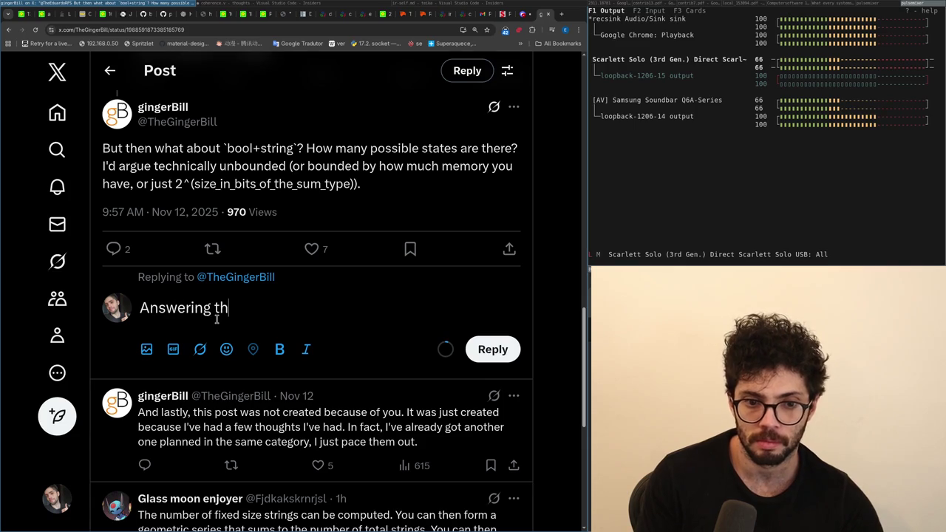
{"action": "type", "text": "is, becomes"}
{"action": "key", "text": "ctrl+BackSpace"}
{"action": "key", "text": "ctrl+BackSpace"}
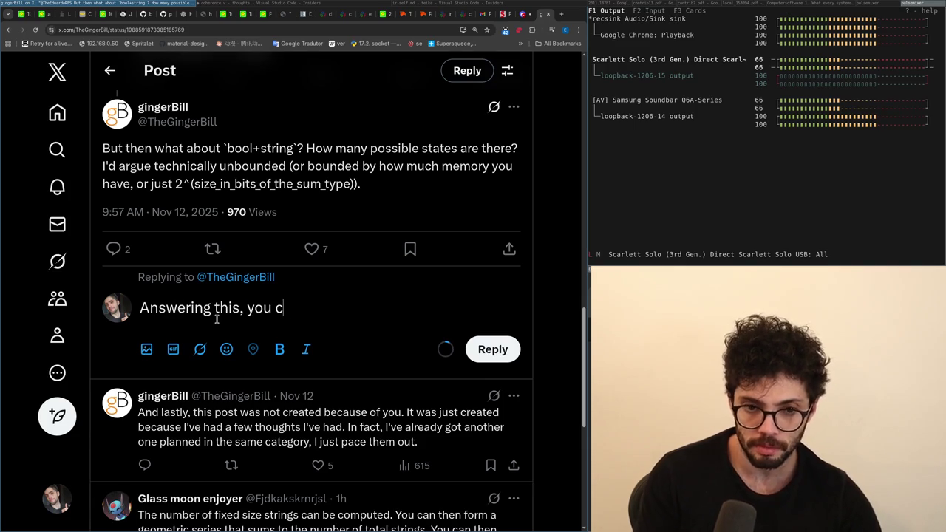
{"action": "type", "text": "an go with ordinals, t"}
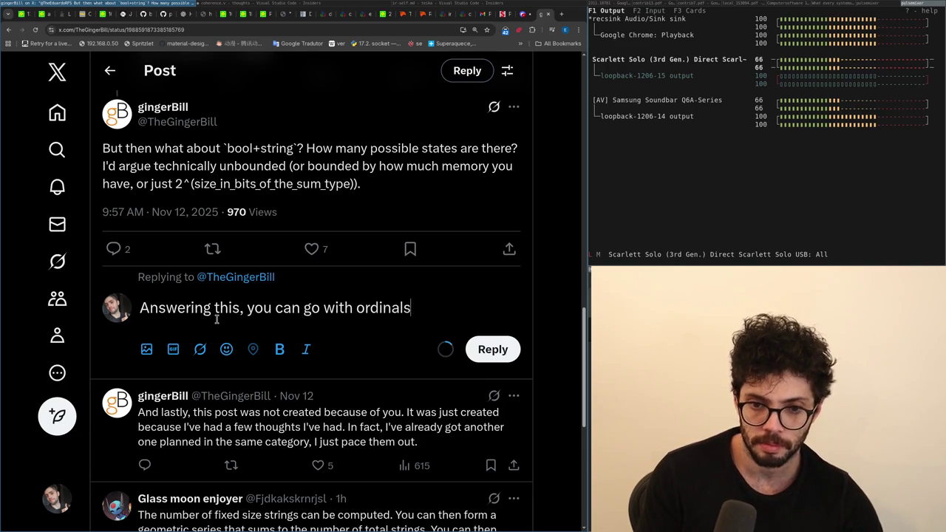
{"action": "type", "text": "hat'"}
{"action": "type", "text": "tuall"}
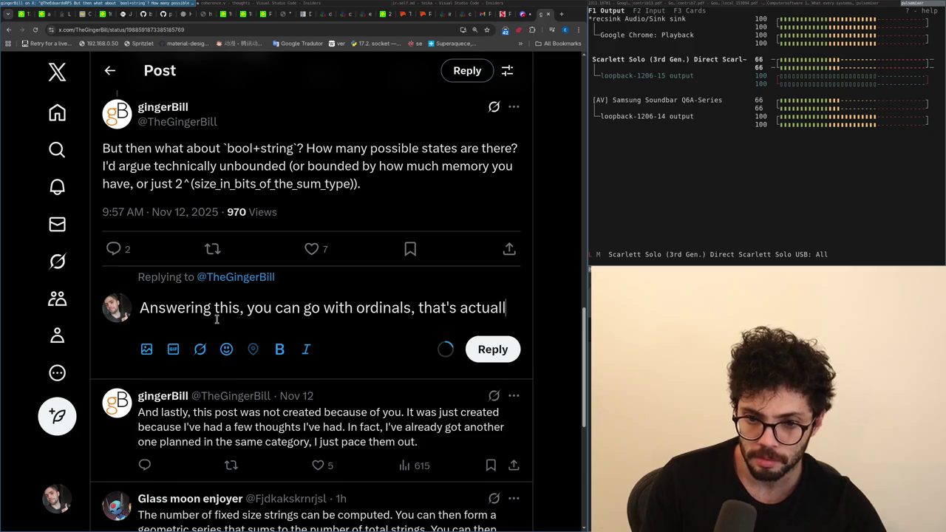
{"action": "type", "text": "y a very very"}
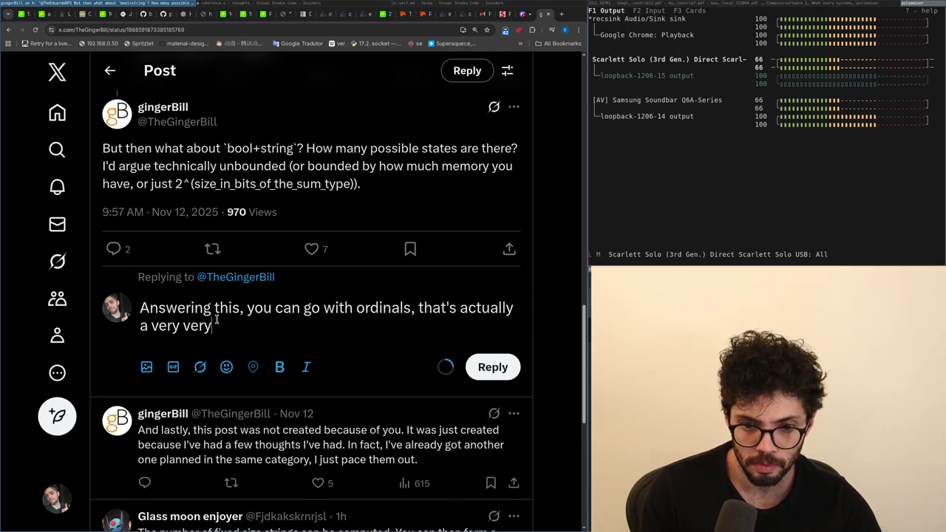
{"action": "key", "text": "BackSpace"}
{"action": "key", "text": "BackSpace"}
{"action": "key", "text": "BackSpace"}
{"action": "key", "text": "ctrl+BackSpace"}
{"action": "type", "text": "very useful concept to reason about nested algorith"}
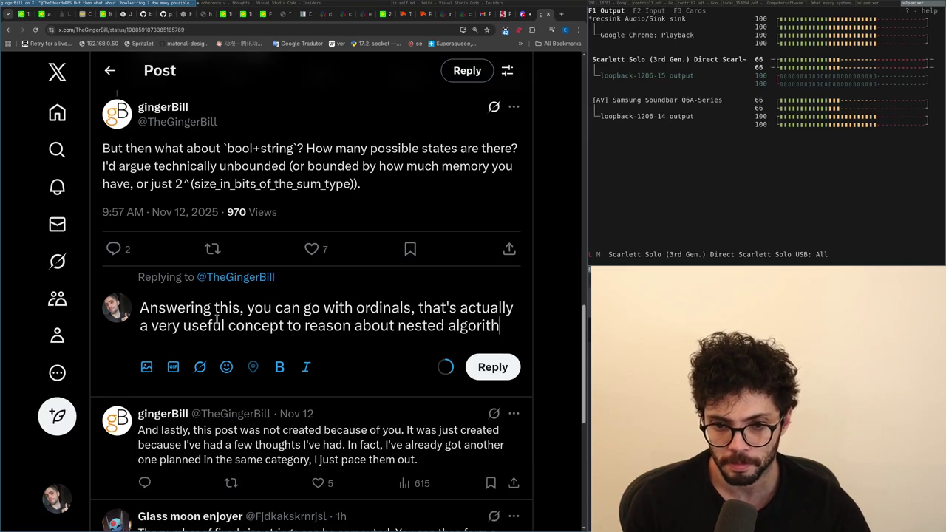
{"action": "type", "text": "ms"}
Trim the sentence to end at 'concept.' and add 'The cardinality of a string is'.
{"action": "key", "text": "ctrl+shift+Left"}
{"action": "key", "text": "ctrl+shift+Left"}
{"action": "key", "text": "ctrl+shift+Left"}
{"action": "key", "text": "ctrl+shift+Right"}
{"action": "key", "text": "BackSpace"}
{"action": "key", "text": "shift+Home"}
{"action": "key", "text": "Right"}
{"action": "key", "text": "ctrl+BackSpace"}
{"action": "key", "text": "ctrl+BackSpace"}
{"action": "key", "text": "BackSpace"}
{"action": "type", "text": "."}
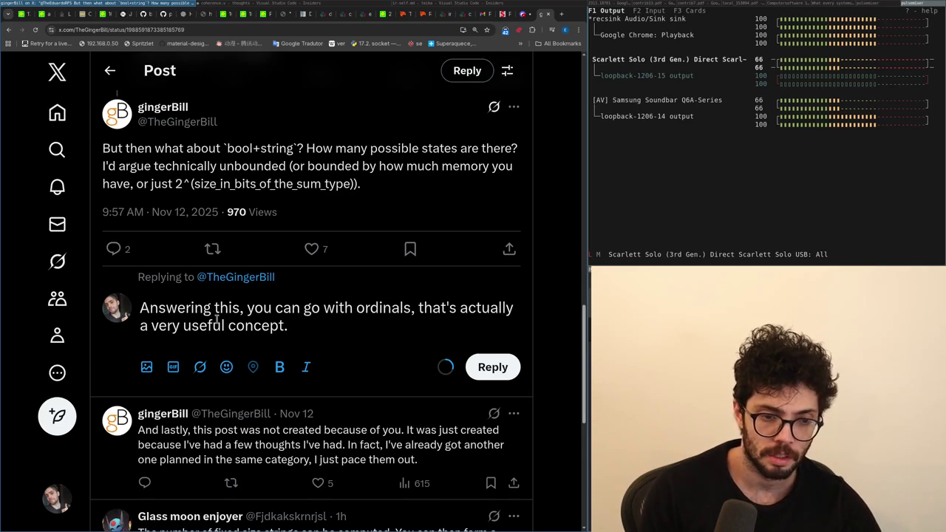
{"action": "type", "text": " The cardin"}
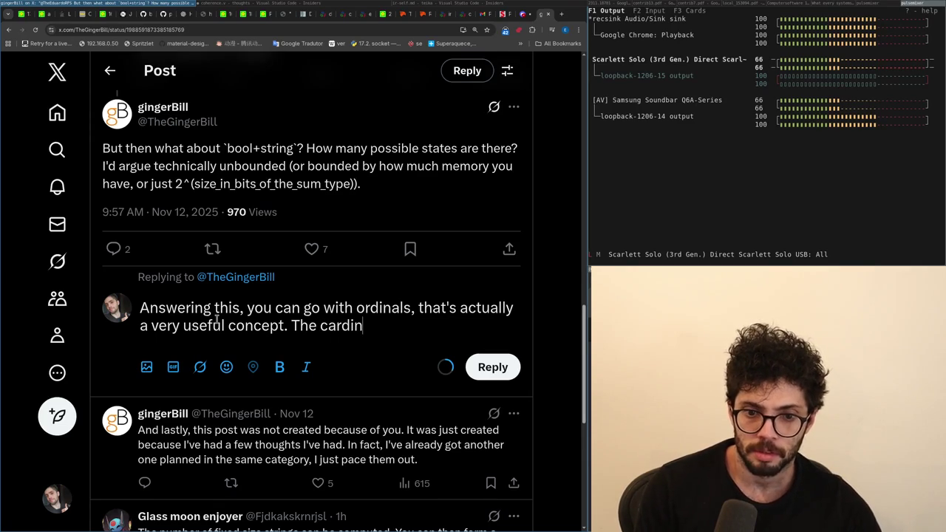
{"action": "type", "text": "ality of a string is"}
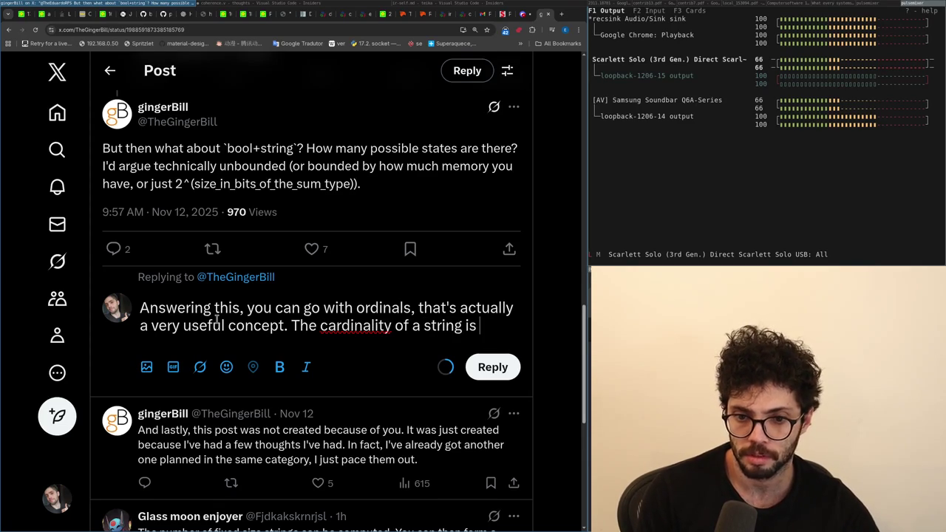
{"action": "key", "text": "alt+Tab"}
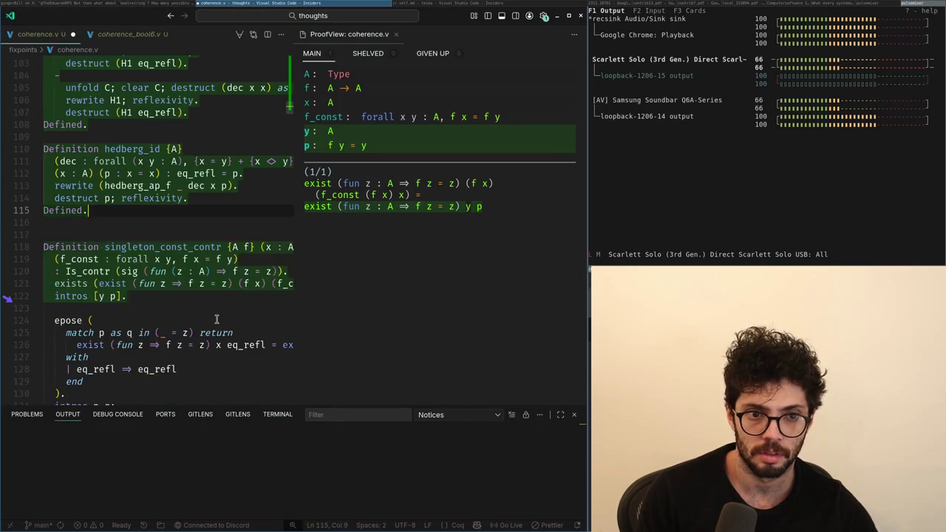
Continue the reply: a string's cardinality is ω, and ω + 2 is just ω + 2.
{"action": "type", "text": "w"}
{"action": "key", "text": "BackSpace"}
{"action": "key", "text": "alt+Tab"}
{"action": "type", "text": "ω"}
{"action": "type", "text": " bool"}
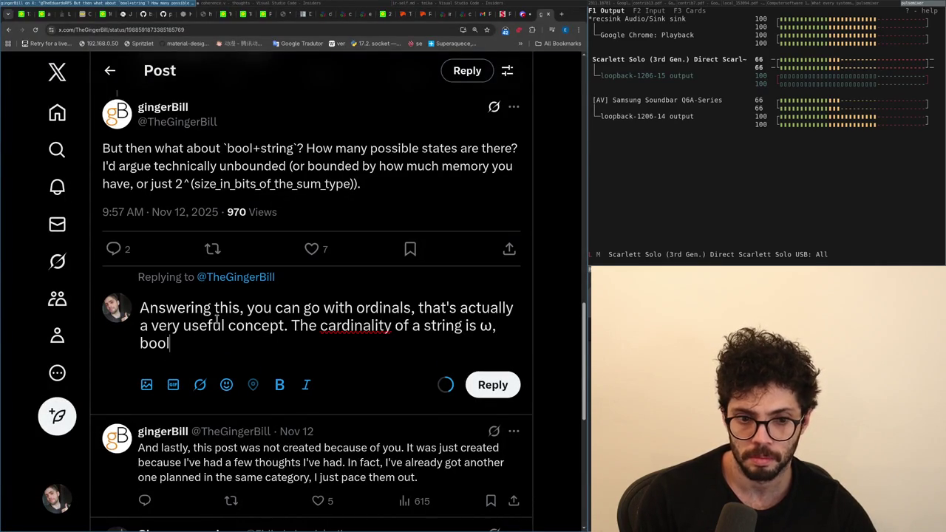
{"action": "type", "text": " + ω"}
{"action": "key", "text": "BackSpace"}
{"action": "key", "text": "BackSpace"}
{"action": "key", "text": "BackSpace"}
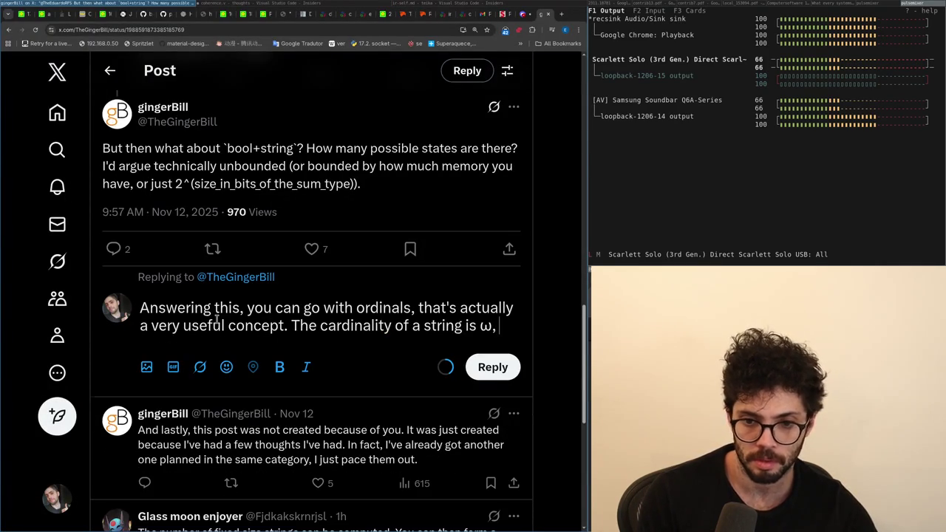
{"action": "type", "text": "ω, 2 + ω is"}
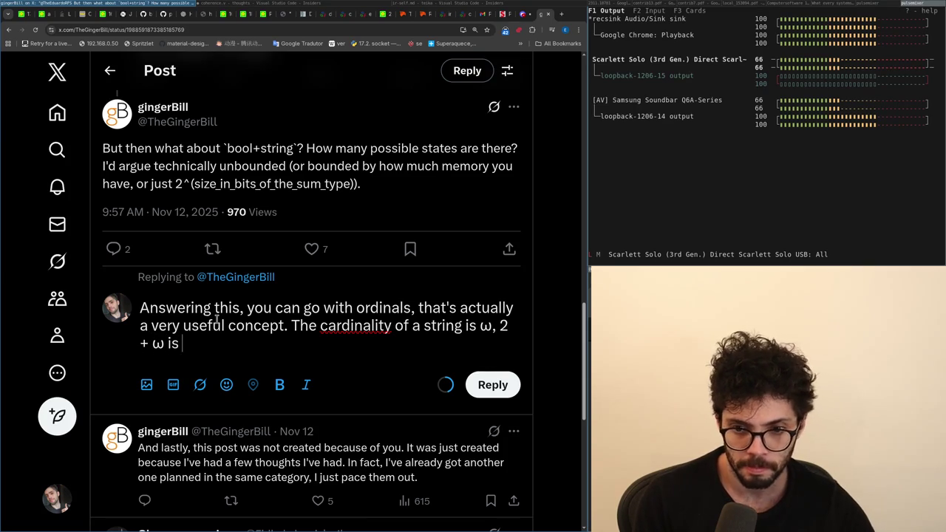
{"action": "key", "text": "BackSpace"}
{"action": "key", "text": "BackSpace"}
{"action": "key", "text": "BackSpace"}
{"action": "key", "text": "BackSpace"}
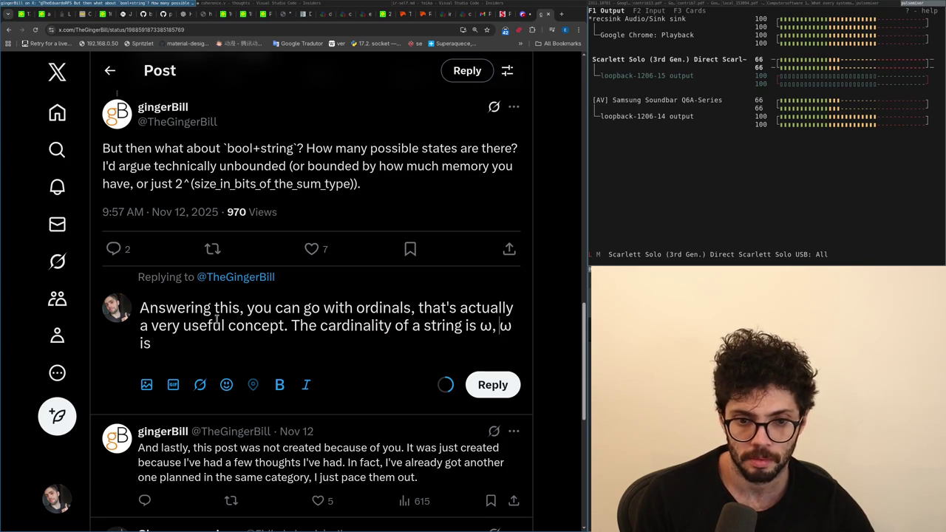
{"action": "key", "text": "Delete"}
{"action": "key", "text": "Delete"}
{"action": "key", "text": "Delete"}
{"action": "type", "text": "ω"}
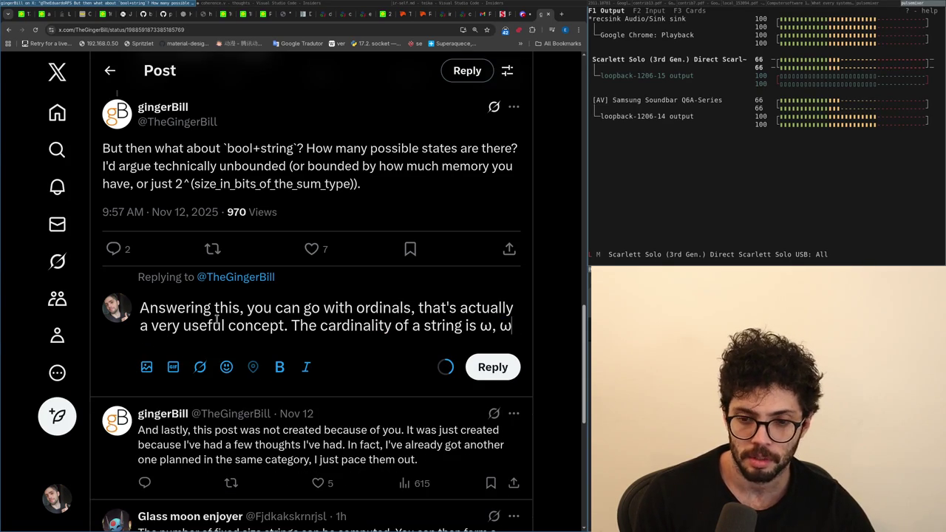
{"action": "type", "text": " + 2 is jus"}
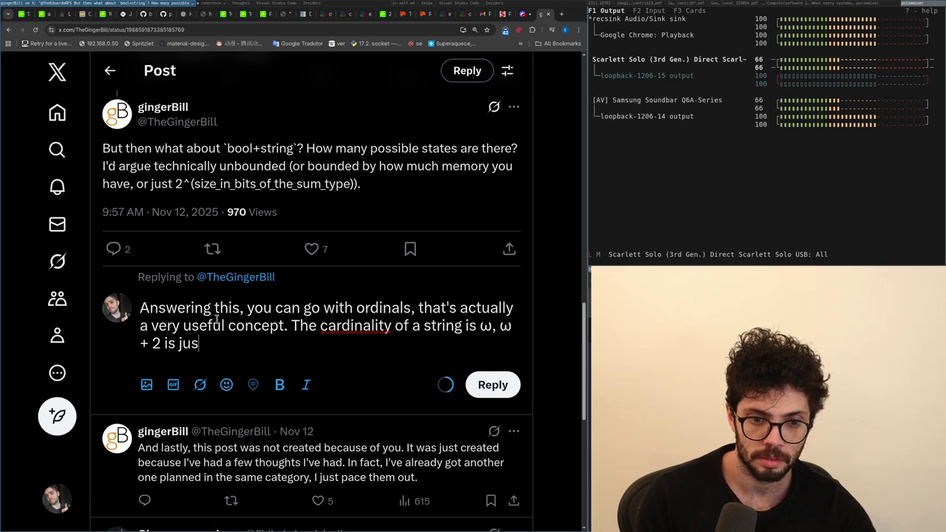
{"action": "type", "text": "t that, ω + 2"}
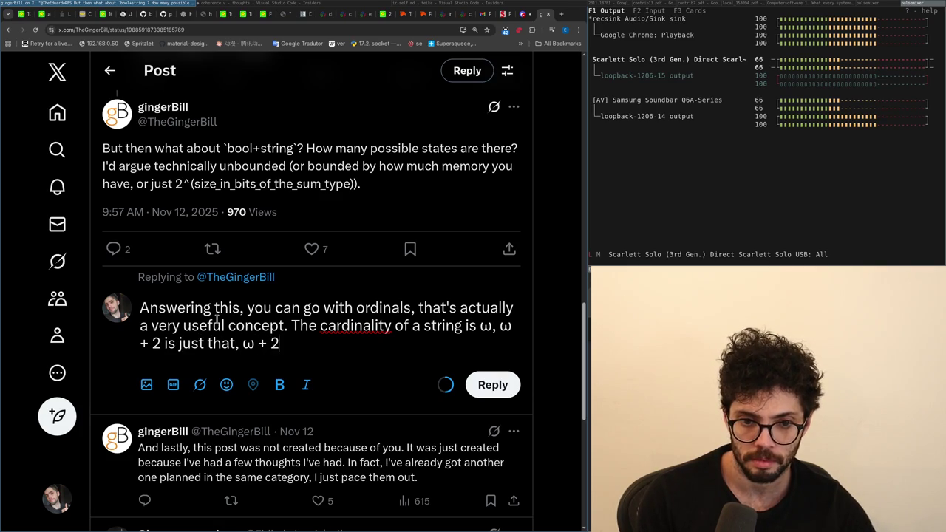
{"action": "type", "text": ", the nice thing is"}
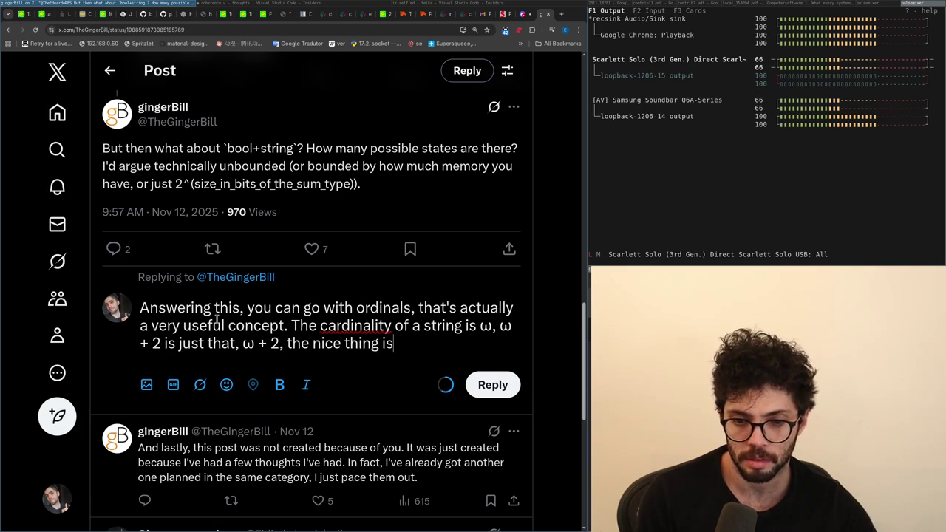
{"action": "type", "text": " that if you subtract 2"}
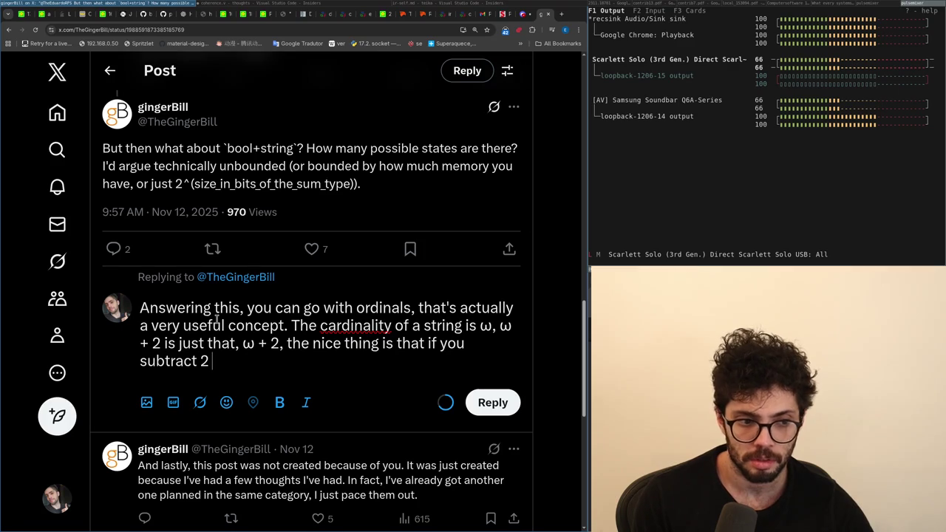
Add that subtracting 2 gets back to ω, then begin 'When I say about reasoning like that, it's not'.
{"action": "key", "text": "ctrl+t"}
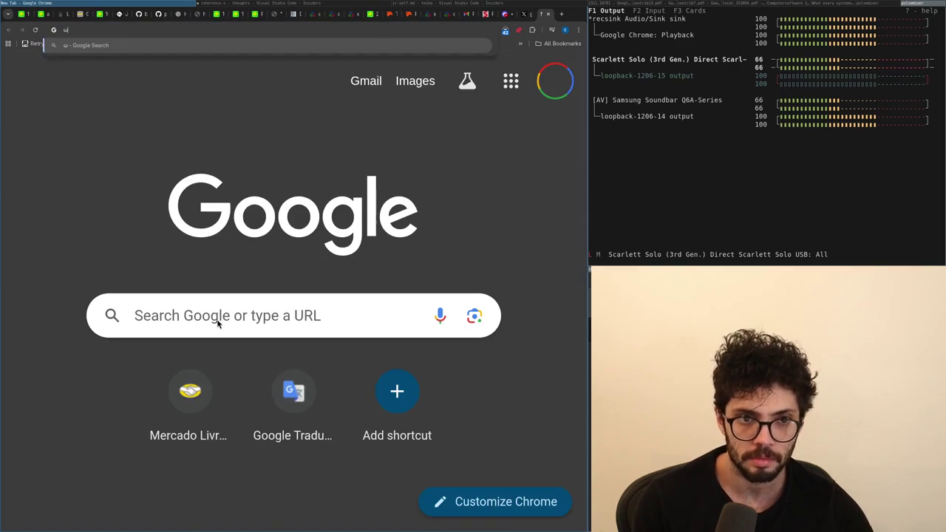
{"action": "key", "text": "ctrl+w"}
{"action": "type", "text": ", you get back to ω"}
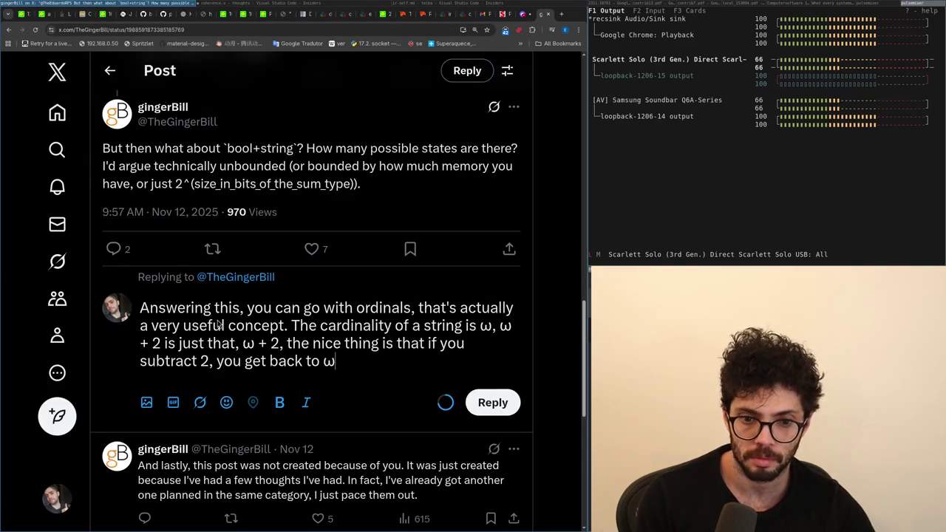
{"action": "key", "text": "Return"}
{"action": "key", "text": "Return"}
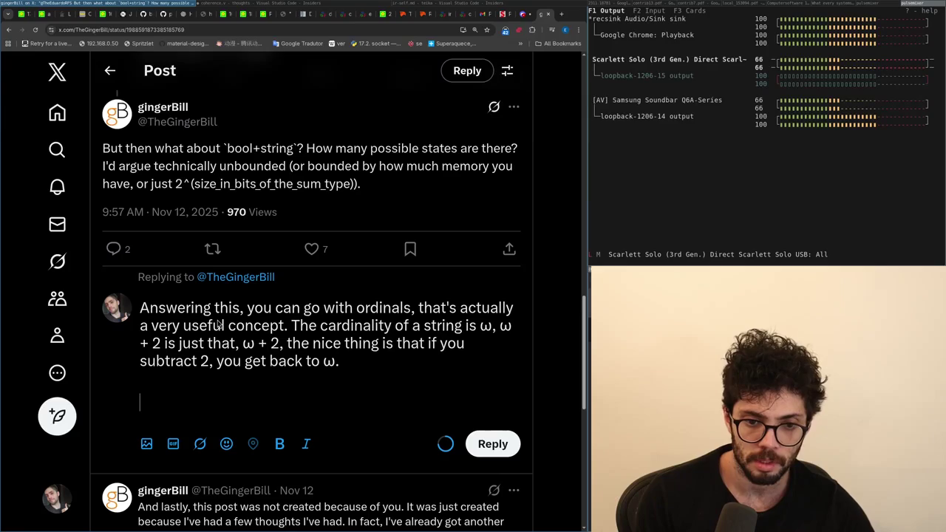
{"action": "type", "text": "When I say a"}
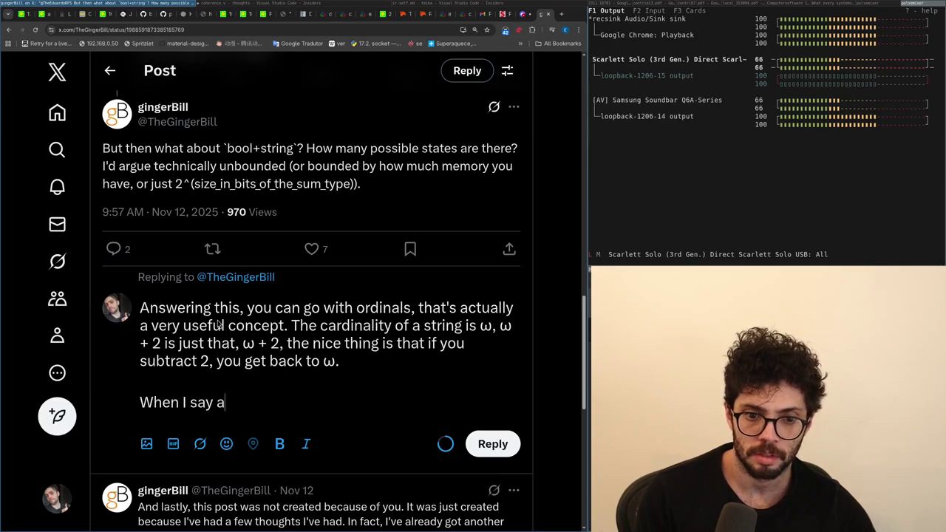
{"action": "type", "text": "bout reasoning like thyat"}
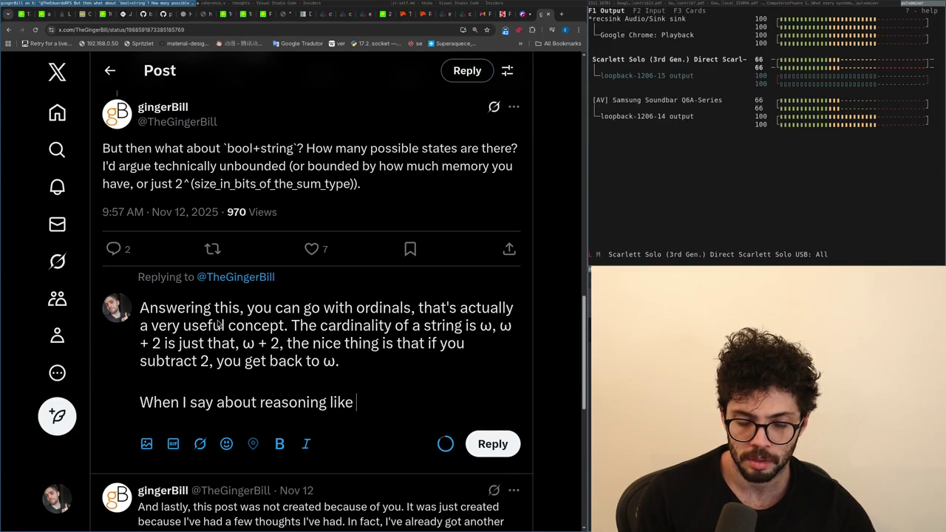
{"action": "key", "text": "BackSpace"}
{"action": "key", "text": "BackSpace"}
{"action": "key", "text": "BackSpace"}
{"action": "type", "text": "at, it's not"}
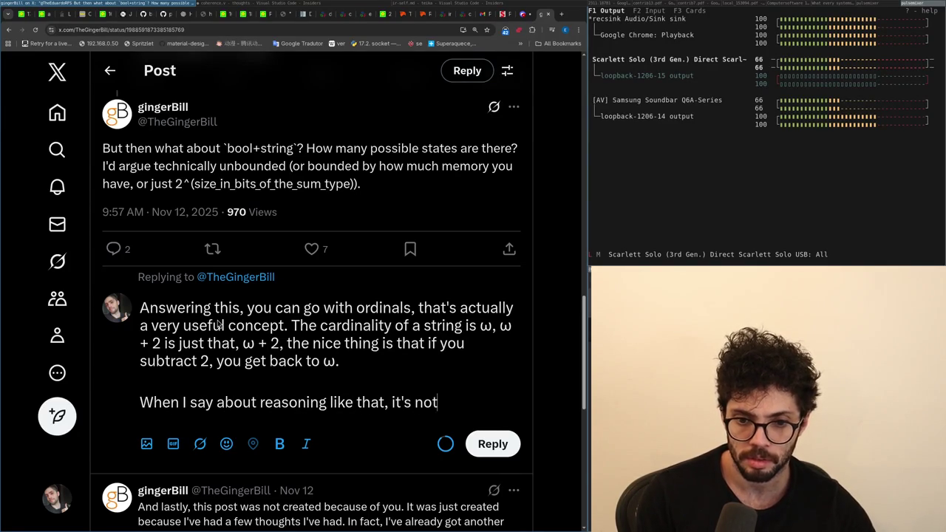
Make the reply open with 'You can go with ordinals' and add a blank line before 'The cardinality'.
{"action": "key", "text": "Right"}
{"action": "key", "text": "Right"}
{"action": "key", "text": "shift+Home"}
{"action": "key", "text": "BackSpace"}
{"action": "type", "text": "Y"}
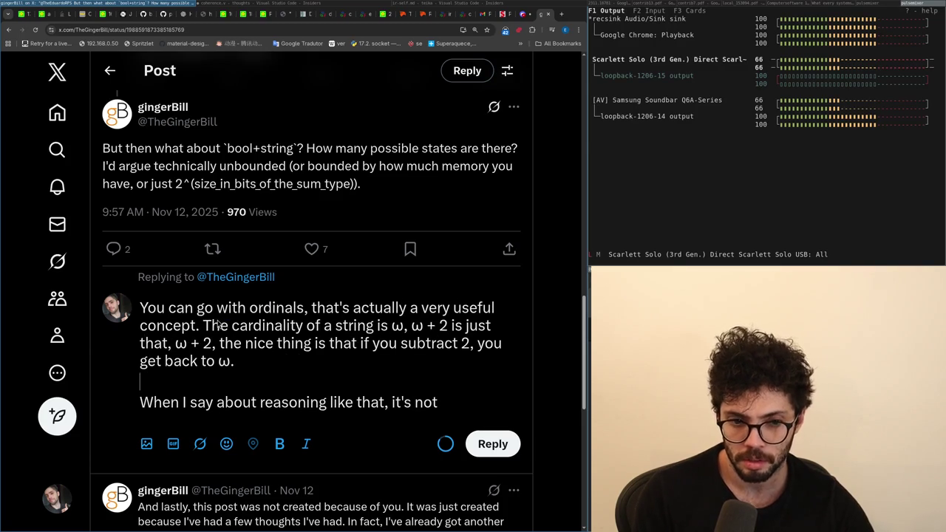
{"action": "key", "text": "Up"}
{"action": "key", "text": "ctrl+Right"}
{"action": "key", "text": "Down"}
{"action": "key", "text": "Left"}
{"action": "key", "text": "BackSpace"}
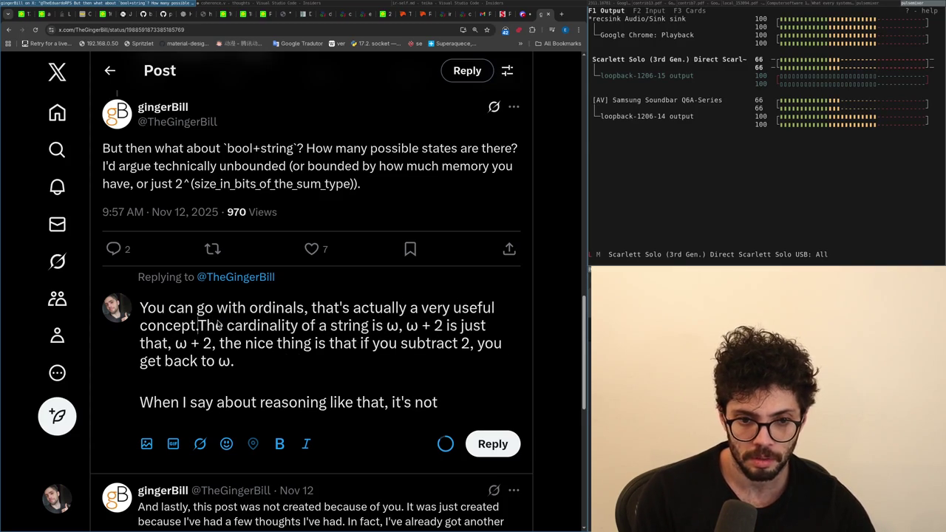
{"action": "key", "text": "Return"}
{"action": "key", "text": "Return"}
End the reply with 'not about the actual number tho.', post it, and open the posted reply.
{"action": "key", "text": "ctrl+BackSpace"}
{"action": "type", "text": "not"}
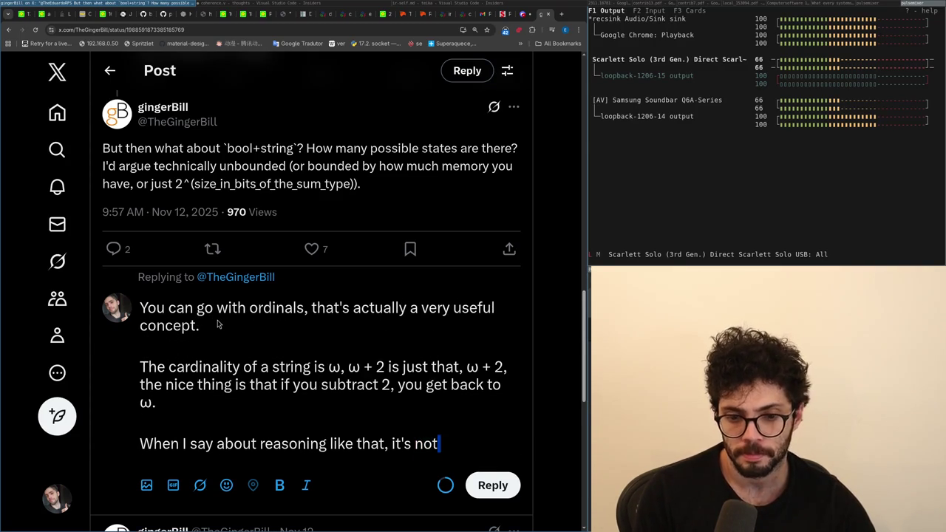
{"action": "type", "text": " about the "}
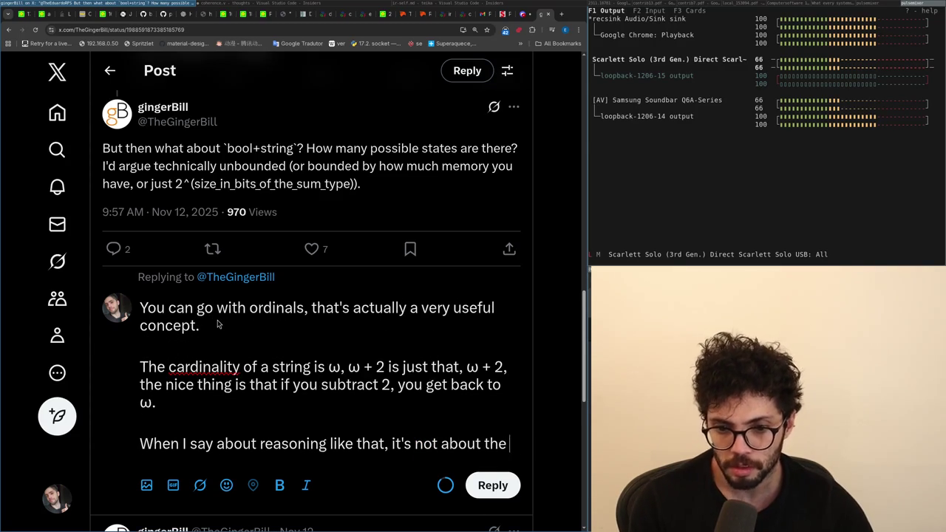
{"action": "type", "text": "actual number"}
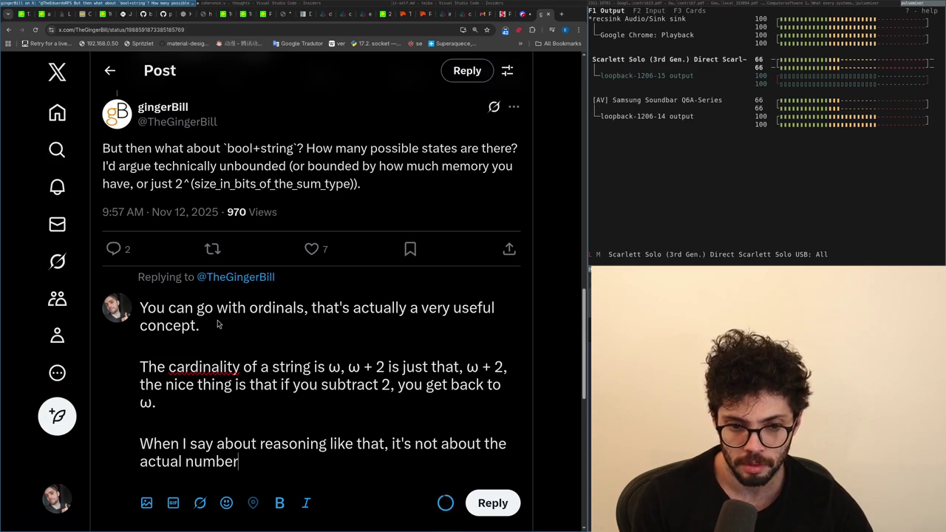
{"action": "type", "text": ", it's just"}
{"action": "key", "text": "BackSpace"}
{"action": "key", "text": "BackSpace"}
{"action": "key", "text": "BackSpace"}
{"action": "type", "text": "."}
{"action": "key", "text": "BackSpace"}
{"action": "type", "text": "tho."}
{"action": "left_click", "coordinate": [483, 503]}
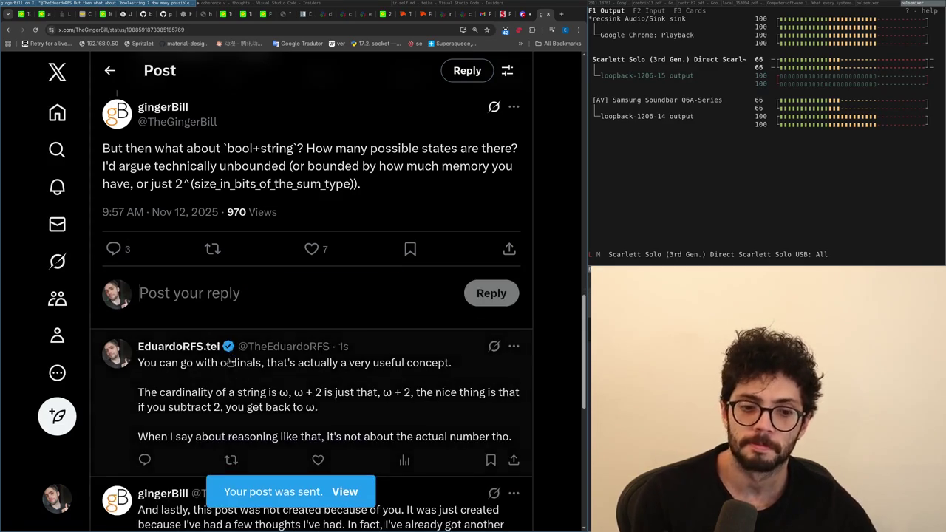
{"action": "left_click", "coordinate": [196, 326]}
Go to the X Home Following feed, with the new ordinals reply at the top.
{"action": "left_click", "coordinate": [196, 404]}
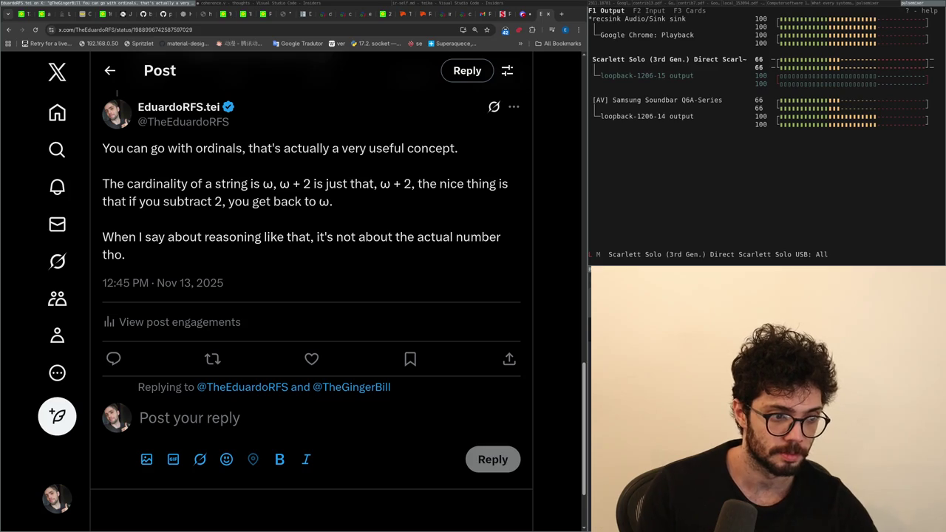
{"action": "left_click", "coordinate": [294, 273]}
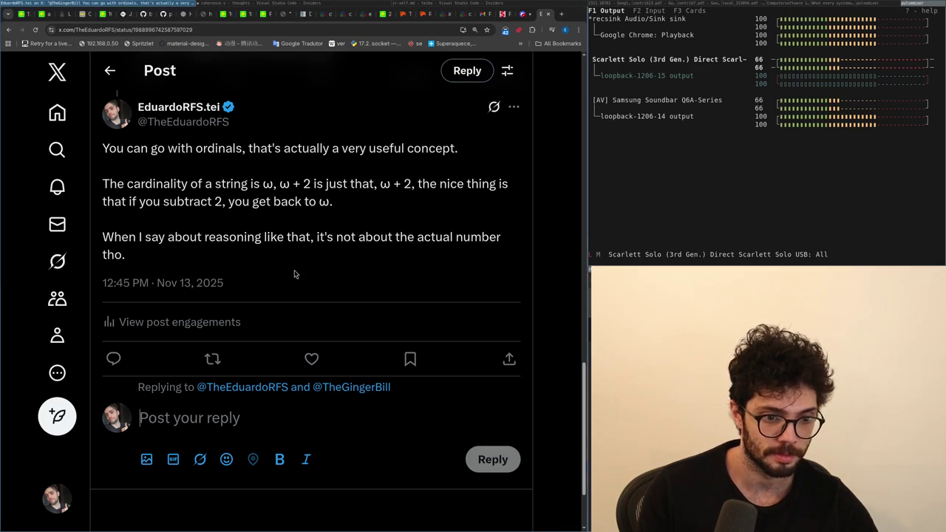
{"action": "left_click", "coordinate": [46, 113]}
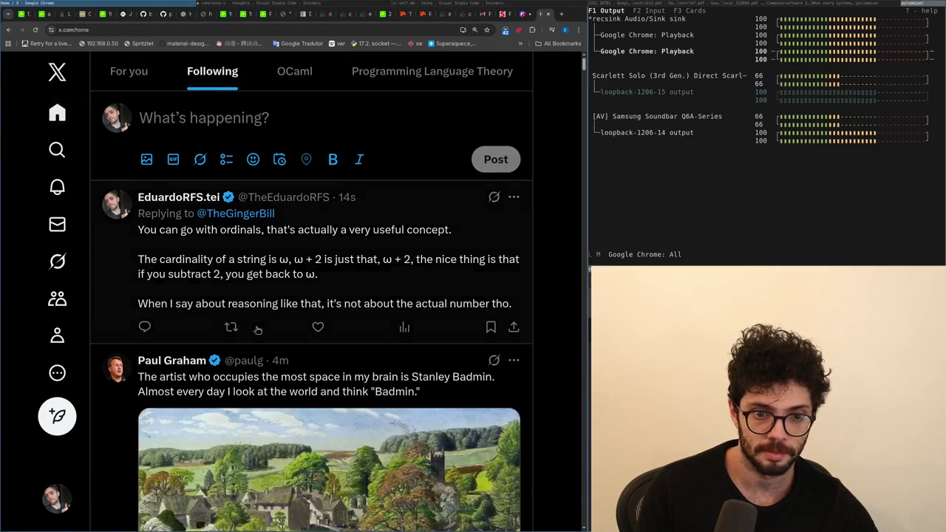
Jump to the top of the Following feed and load the 14 new posts.
{"action": "scroll", "coordinate": [311, 310], "scroll_direction": "down", "scroll_amount": 3}
{"action": "scroll", "coordinate": [167, 439], "scroll_direction": "down", "scroll_amount": 5}
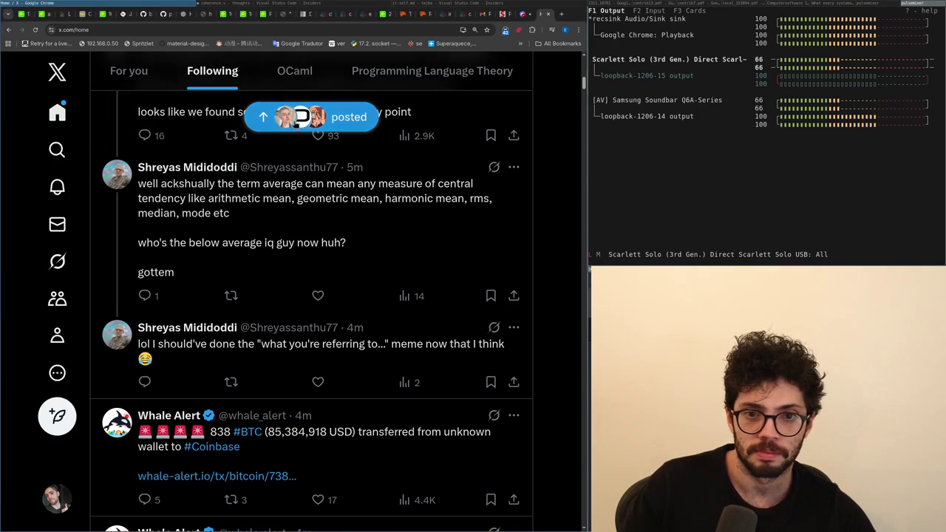
{"action": "key", "text": "Home"}
{"action": "key", "text": "."}
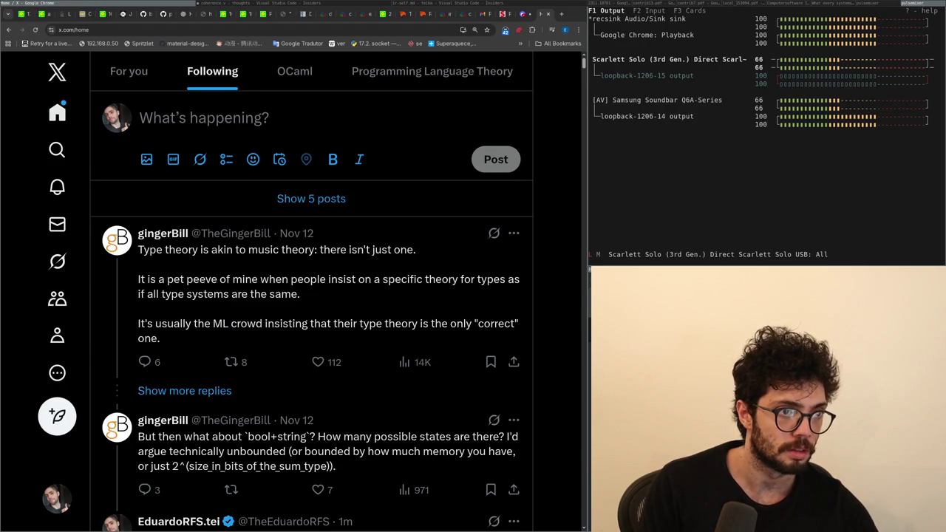
{"action": "scroll", "coordinate": [230, 362], "scroll_direction": "down", "scroll_amount": 2}
Bring up the ordinals reply's post page with its reply box ready for a draft.
{"action": "left_click", "coordinate": [185, 244]}
{"action": "scroll", "coordinate": [227, 312], "scroll_direction": "down", "scroll_amount": 5}
{"action": "left_click", "coordinate": [144, 188]}
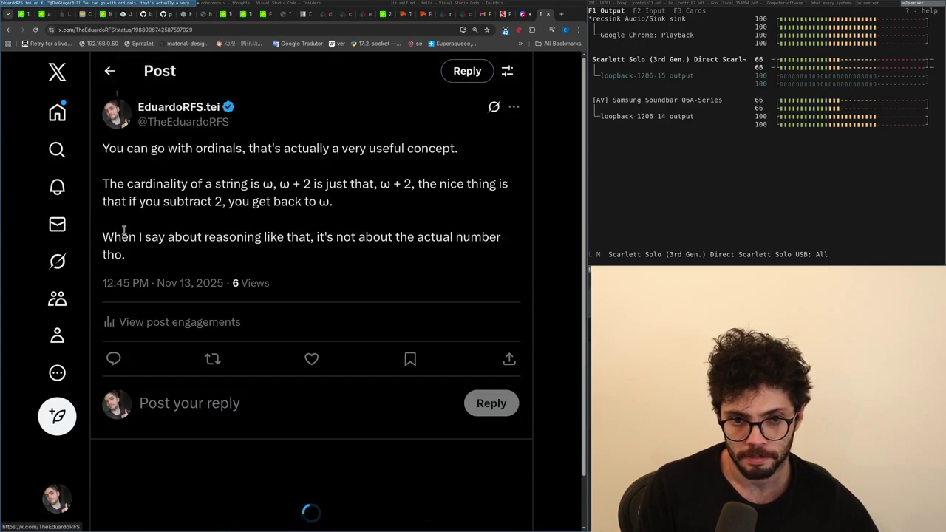
{"action": "left_click", "coordinate": [189, 402]}
{"action": "key", "text": "alt+Left"}
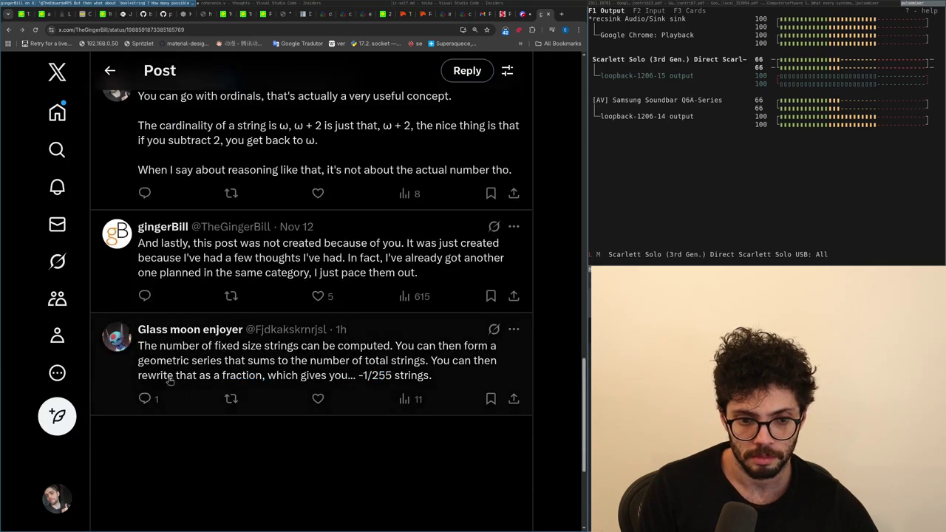
{"action": "key", "text": "alt+Left"}
{"action": "left_click", "coordinate": [59, 111]}
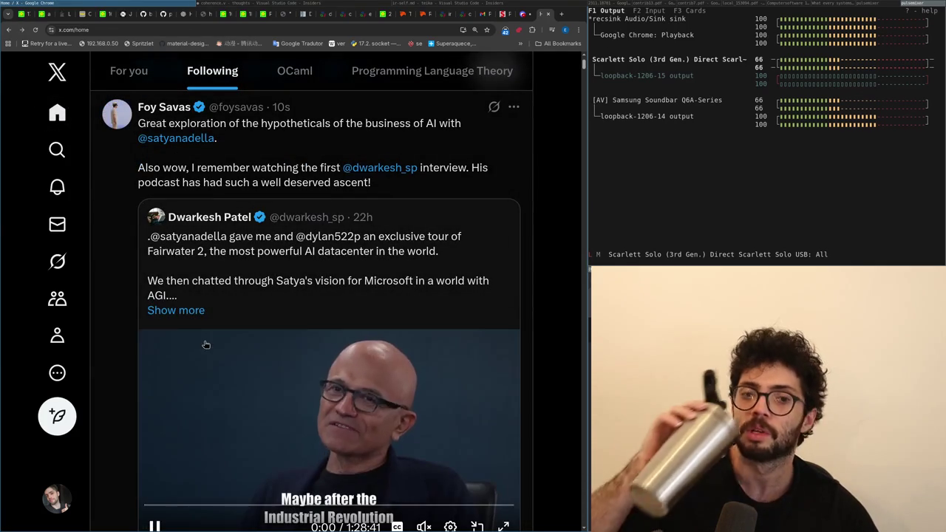
{"action": "scroll", "coordinate": [178, 293], "scroll_direction": "down", "scroll_amount": 2}
{"action": "scroll", "coordinate": [326, 258], "scroll_direction": "down", "scroll_amount": 8}
{"action": "scroll", "coordinate": [335, 325], "scroll_direction": "down", "scroll_amount": 2}
{"action": "scroll", "coordinate": [336, 325], "scroll_direction": "down", "scroll_amount": 3}
{"action": "key", "text": "alt+Left"}
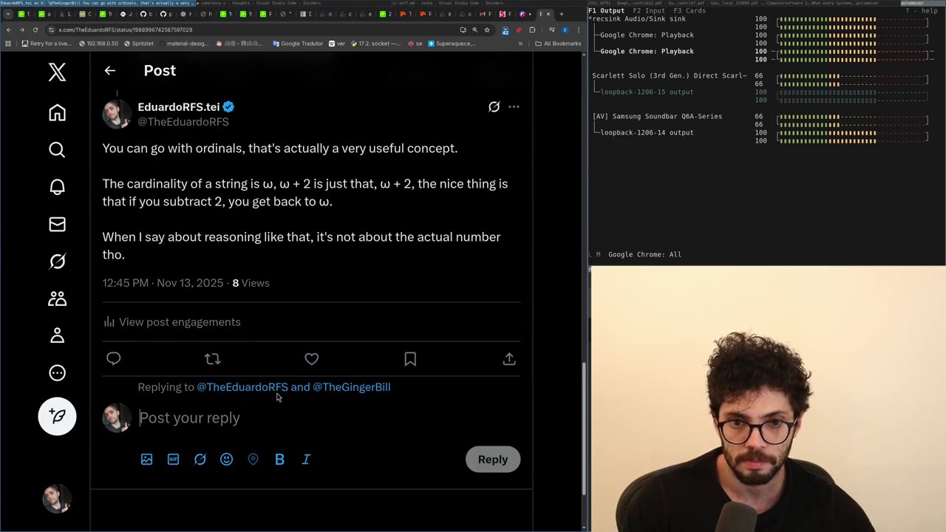
Draft the opening: 'A natural usage of ordinals is to think about nested recursion because,'.
{"action": "type", "text": "Ordinals"}
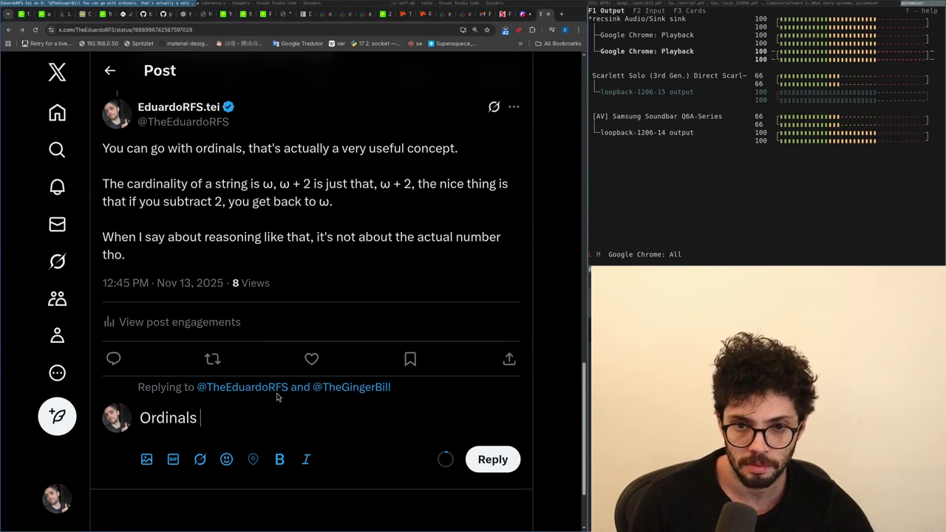
{"action": "key", "text": "ctrl+a"}
{"action": "key", "text": "Right"}
{"action": "type", "text": "are "}
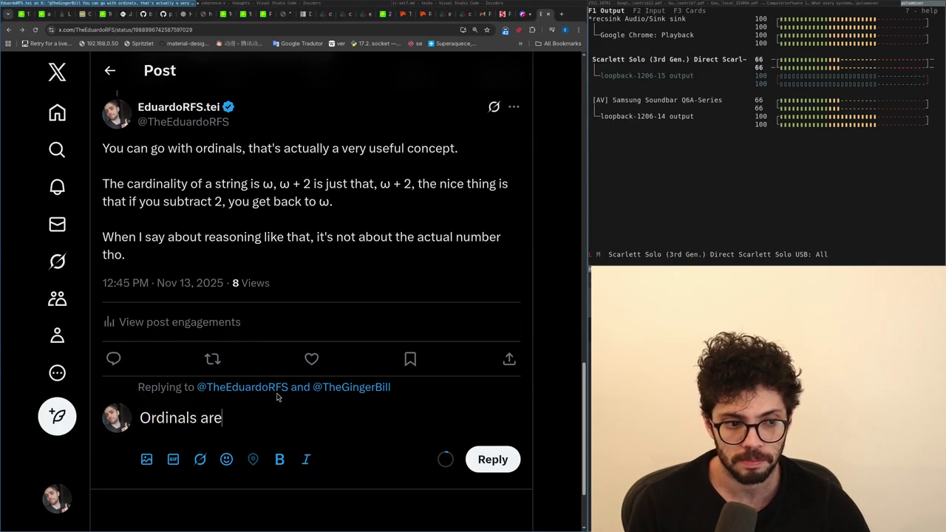
{"action": "type", "text": "also"}
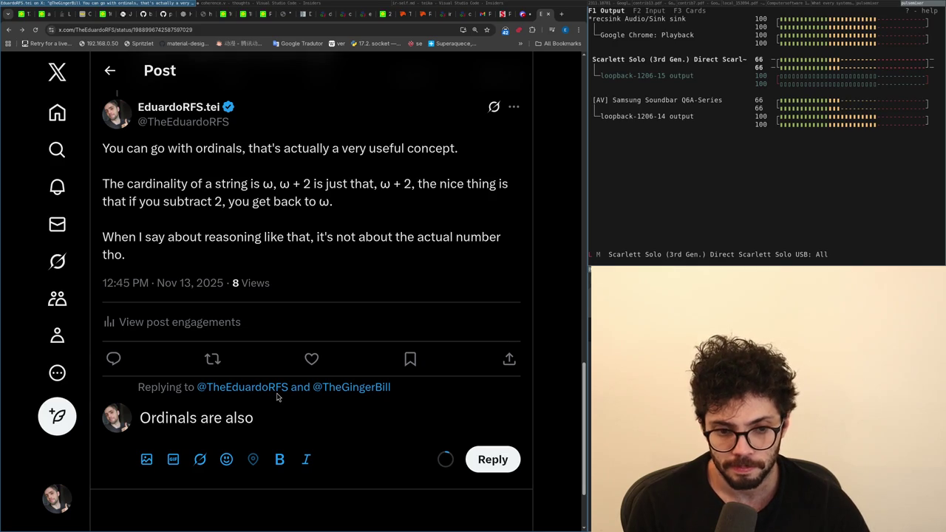
{"action": "key", "text": "ctrl+shift+Left"}
{"action": "key", "text": "ctrl+shift+Left"}
{"action": "key", "text": "ctrl+shift+Left"}
{"action": "key", "text": "BackSpace"}
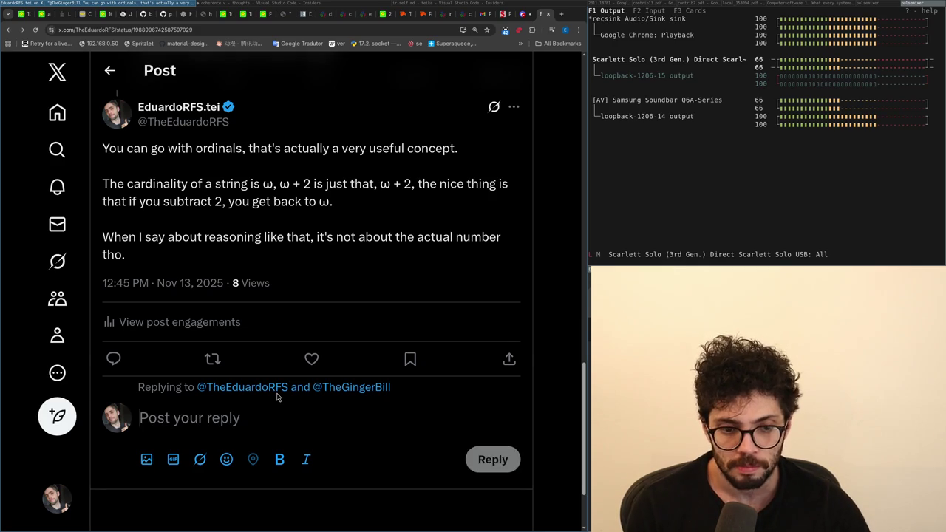
{"action": "type", "text": "It's"}
{"action": "key", "text": "BackSpace"}
{"action": "key", "text": "BackSpace"}
{"action": "key", "text": "BackSpace"}
{"action": "type", "text": "A"}
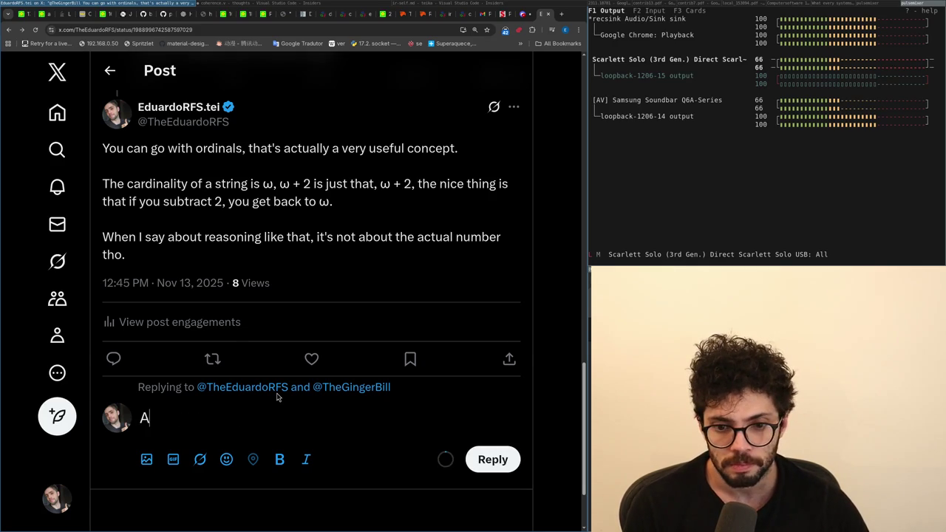
{"action": "type", "text": " good way"}
{"action": "key", "text": "ctrl+a"}
{"action": "key", "text": "BackSpace"}
{"action": "type", "text": "A g"}
{"action": "key", "text": "BackSpace"}
{"action": "type", "text": "tr"}
{"action": "type", "text": "nal usa"}
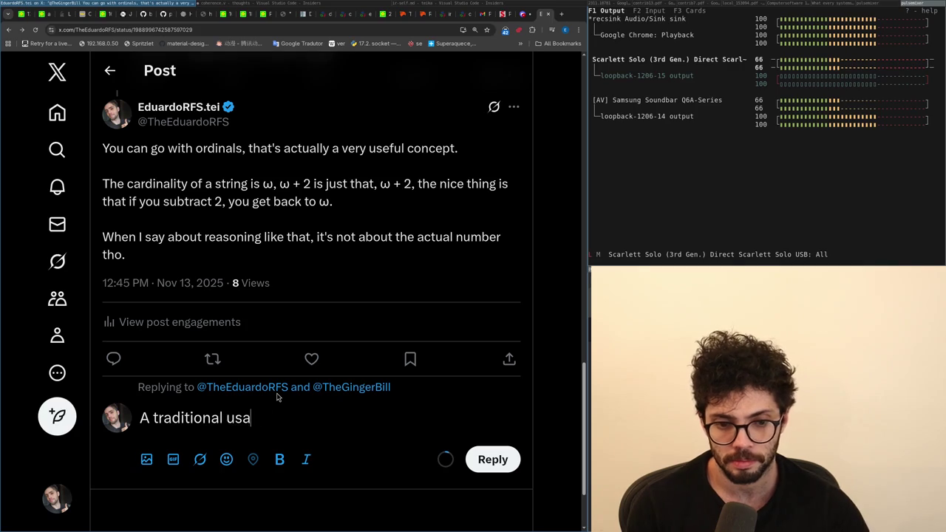
{"action": "type", "text": "ge of ordinals isto think about neste"}
{"action": "type", "text": "d l"}
{"action": "type", "text": "ecursions,"}
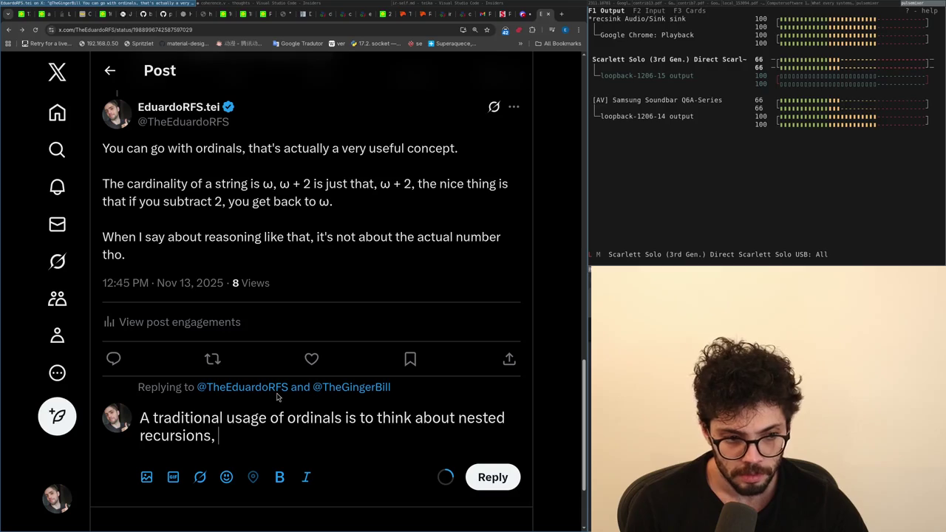
{"action": "type", "text": " because,"}
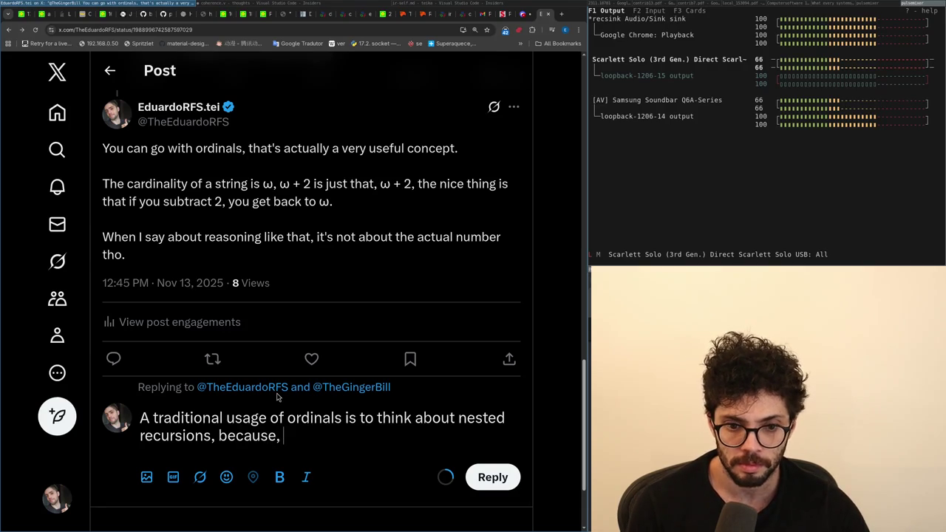
Add 'you can put the inner loop at n and the outer at omega', citing termination of nested recursion.
{"action": "left_click_drag", "start_coordinate": [273, 184], "coordinate": [260, 185]}
{"action": "key", "text": "ctrl+c"}
{"action": "left_click", "coordinate": [325, 438]}
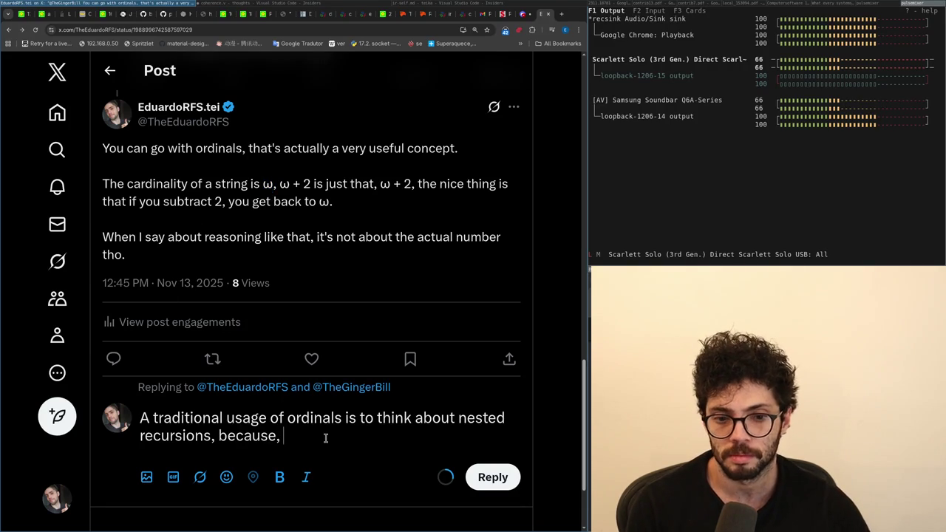
{"action": "key", "text": "ctrl+v"}
{"action": "type", "text": "+"}
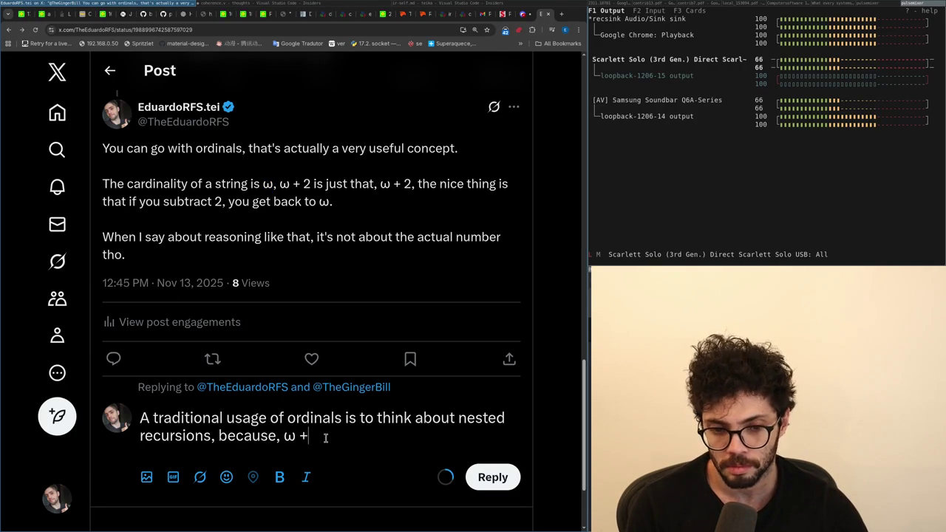
{"action": "key", "text": "BackSpace"}
{"action": "key", "text": "BackSpace"}
{"action": "key", "text": "BackSpace"}
{"action": "type", "text": "you can"}
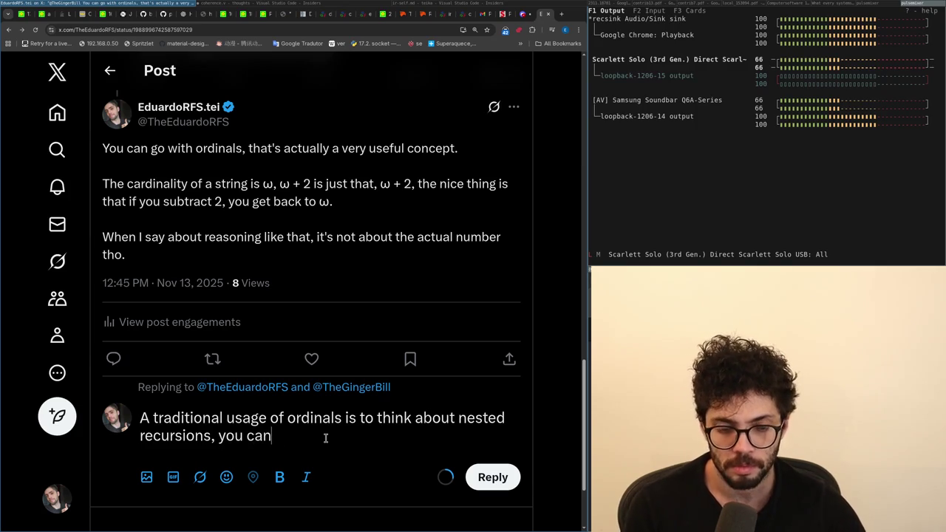
{"action": "type", "text": " put the inner loop "}
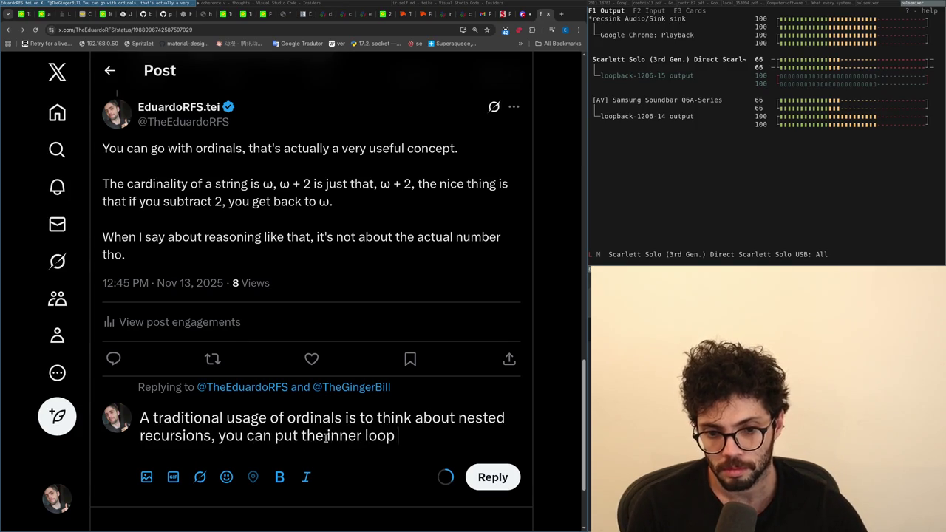
{"action": "type", "text": "at n and the outer at"}
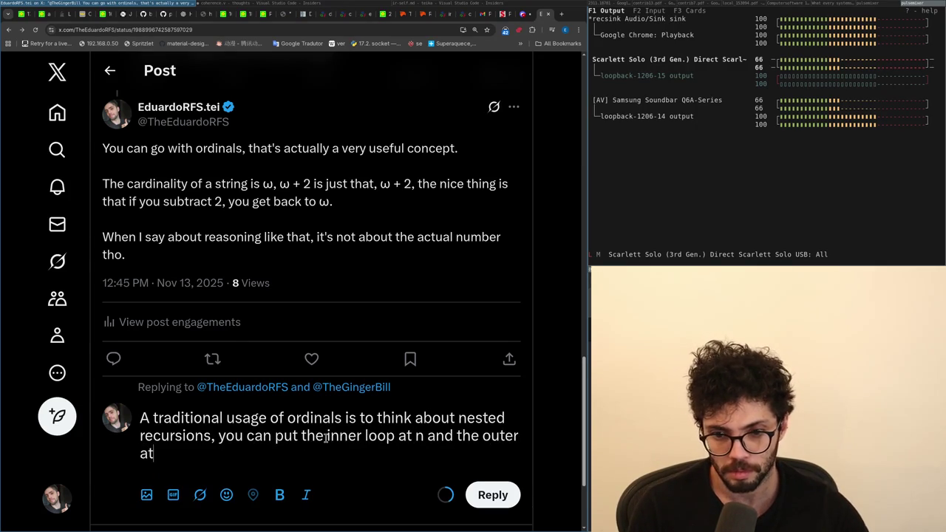
{"action": "type", "text": " ω, so"}
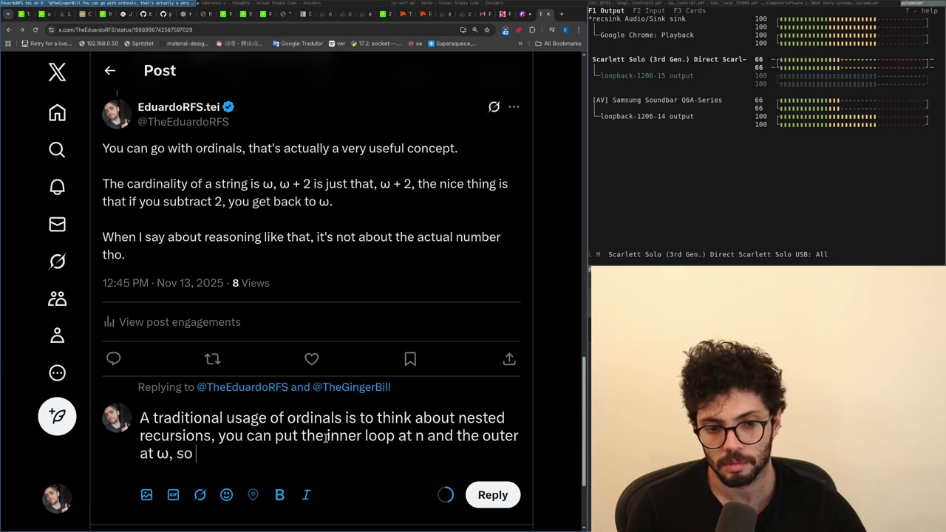
{"action": "key", "text": "BackSpace"}
{"action": "type", "text": "omega"}
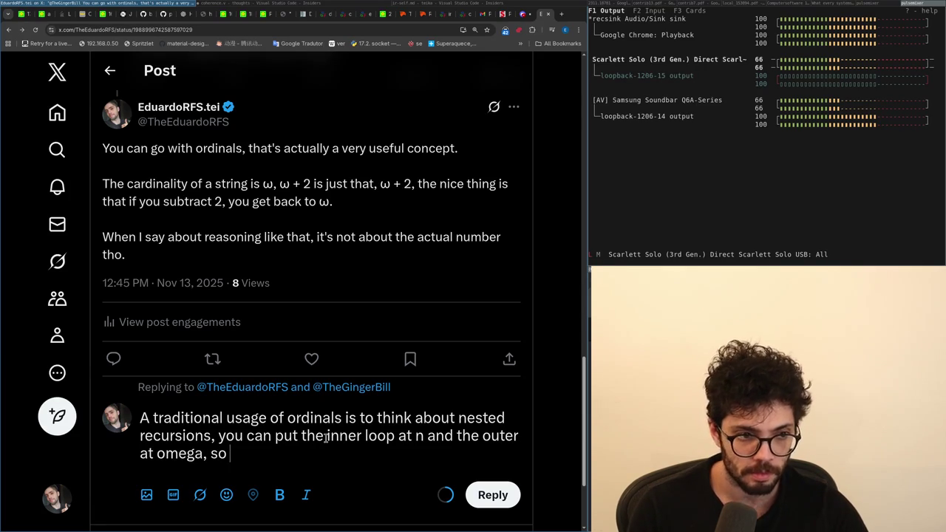
{"action": "key", "text": "BackSpace"}
{"action": "key", "text": "BackSpace"}
{"action": "key", "text": "BackSpace"}
{"action": "type", "text": "long"}
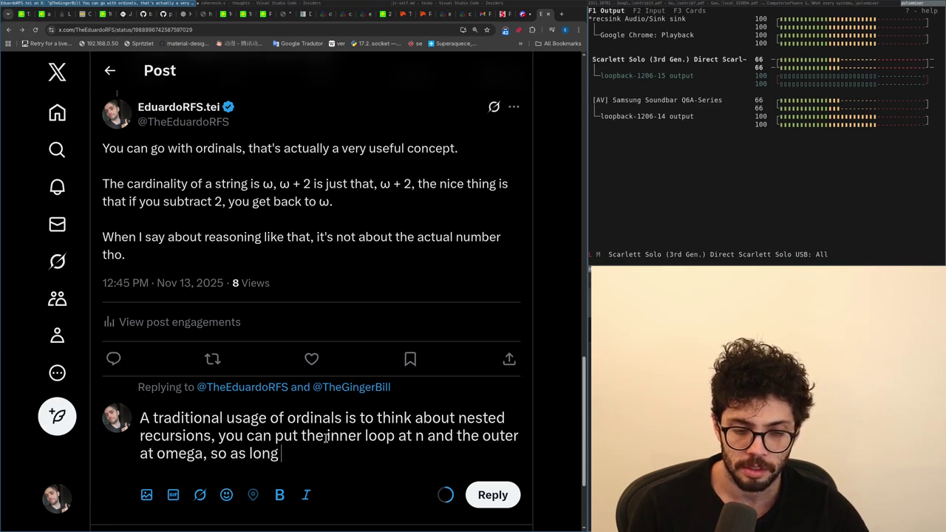
{"action": "key", "text": "BackSpace"}
{"action": "key", "text": "BackSpace"}
{"action": "key", "text": "BackSpace"}
{"action": "key", "text": "BackSpace"}
{"action": "key", "text": "BackSpace"}
{"action": "type", "text": "so the inner"}
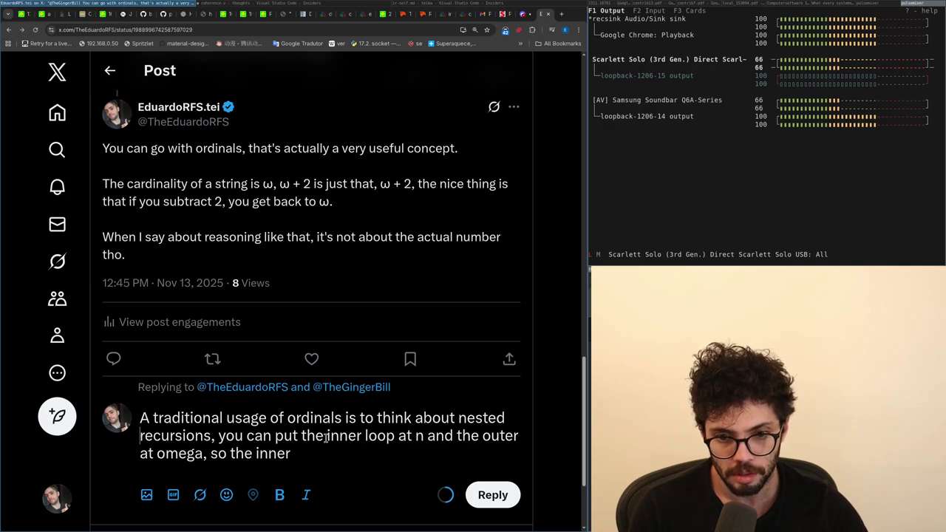
{"action": "key", "text": "ctrl+Delete"}
{"action": "key", "text": "ctrl+BackSpace"}
{"action": "type", "text": "termination of nested recursion"}
Continue the reply saying the recursion is terminating, conditioned on n and omega.
{"action": "key", "text": "ctrl+End"}
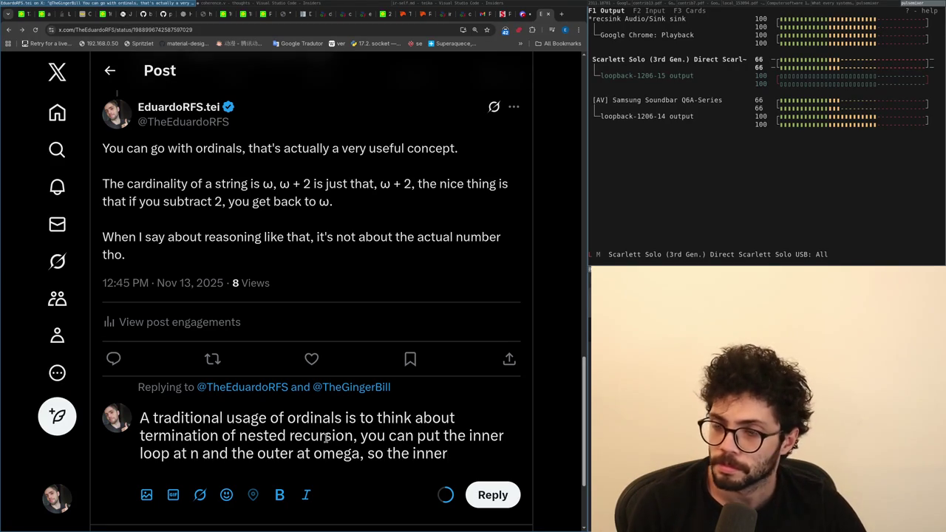
{"action": "key", "text": "ctrl+BackSpace"}
{"action": "key", "text": "ctrl+BackSpace"}
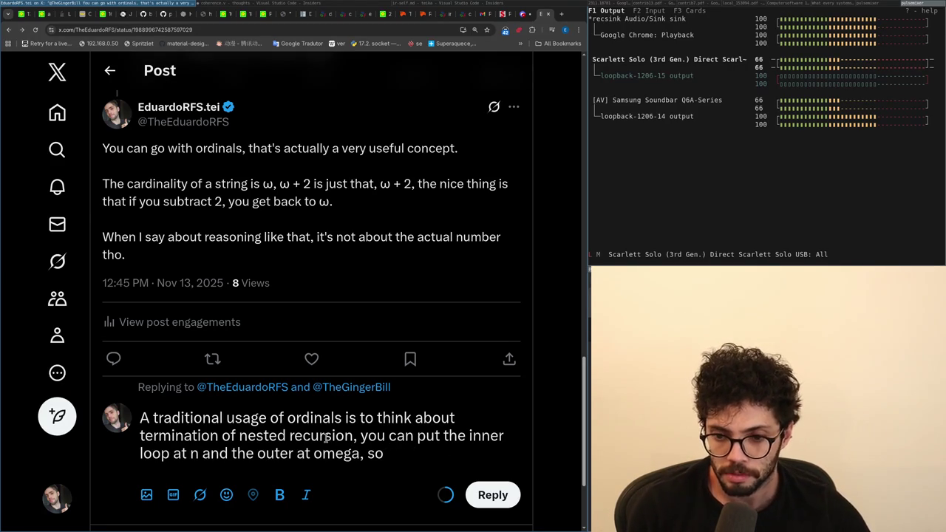
{"action": "type", "text": "he recursion is w"}
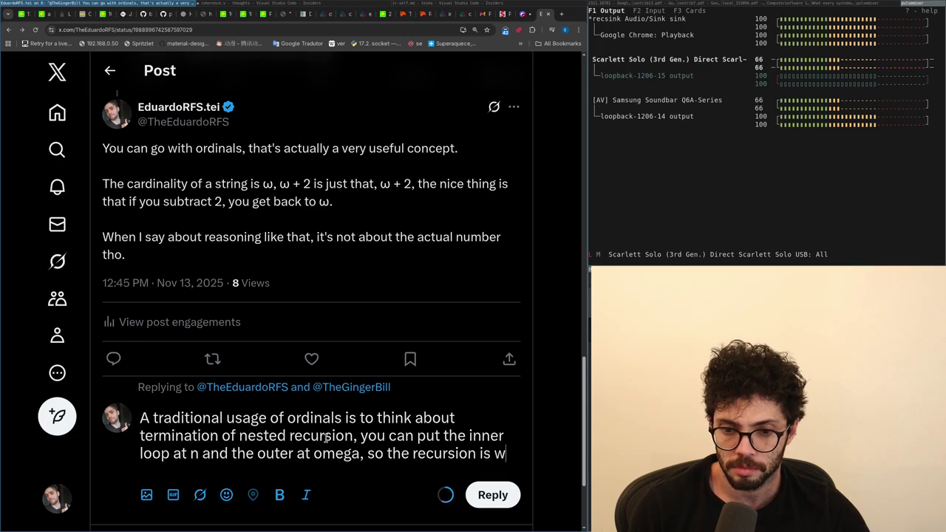
{"action": "type", "text": "ell-ofou"}
{"action": "key", "text": "BackSpace"}
{"action": "key", "text": "BackSpace"}
{"action": "key", "text": "BackSpace"}
{"action": "type", "text": "foun"}
{"action": "key", "text": "ctrl+BackSpace"}
{"action": "key", "text": "ctrl+BackSpace"}
{"action": "type", "text": "terminating either if "}
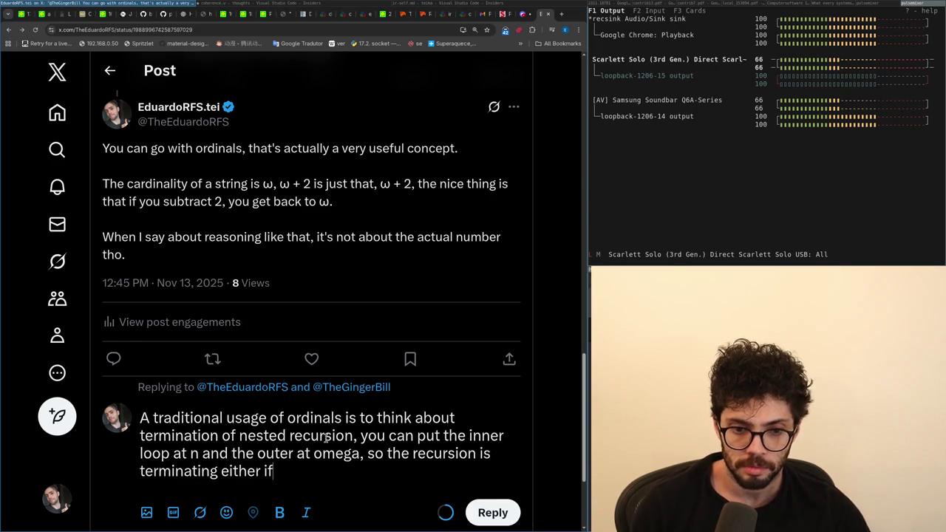
{"action": "type", "text": "n is"}
{"action": "key", "text": "BackSpace"}
{"action": "key", "text": "BackSpace"}
{"action": "key", "text": "BackSpace"}
{"action": "key", "text": "BackSpace"}
{"action": "key", "text": "BackSpace"}
{"action": "key", "text": "BackSpace"}
{"action": "key", "text": "ctrl+BackSpace"}
{"action": "type", "text": "n is going down,"}
{"action": "type", "text": " or "}
{"action": "type", "text": "w"}
{"action": "key", "text": "BackSpace"}
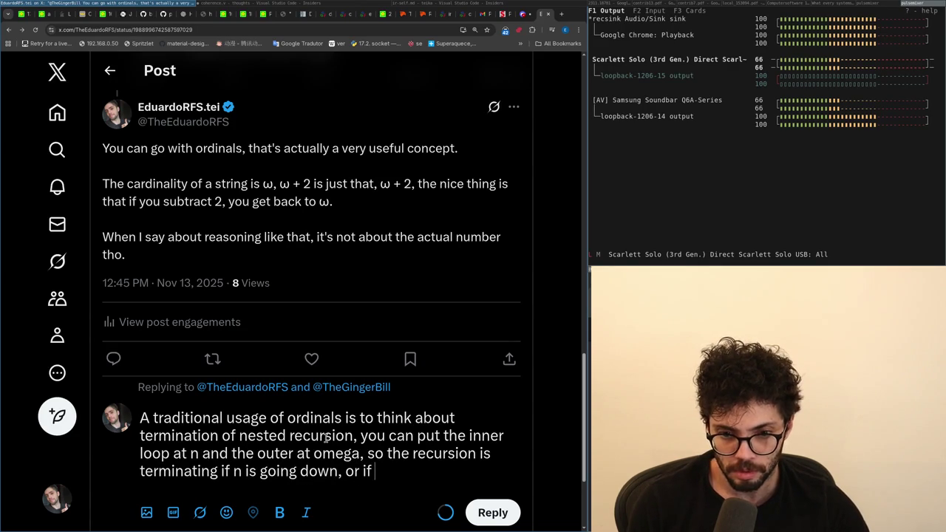
{"action": "type", "text": "omega is"}
{"action": "key", "text": "ctrl+BackSpace"}
{"action": "key", "text": "ctrl+BackSpace"}
{"action": "key", "text": "ctrl+BackSpace"}
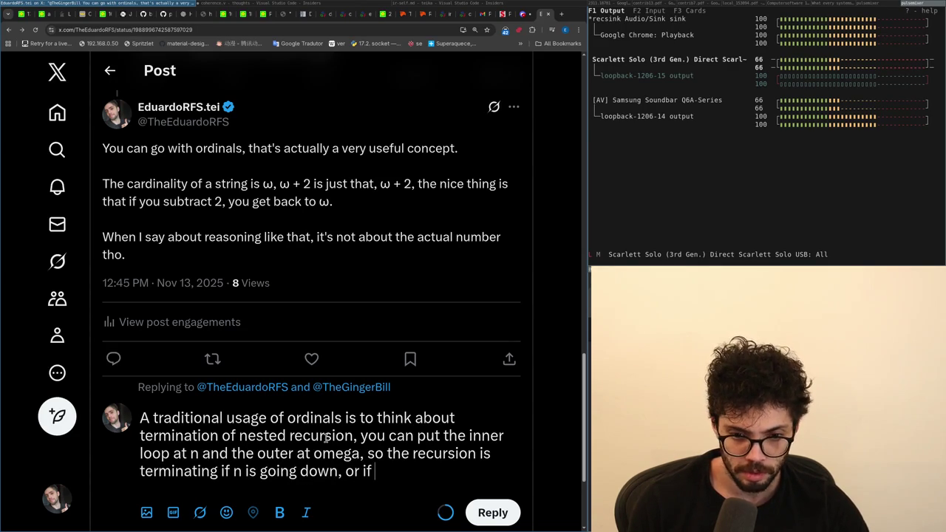
{"action": "type", "text": "omega is "}
{"action": "type", "text": " and"}
Rephrase the ending: n 'can increase as long as it reduces ω, because ω >'.
{"action": "key", "text": "ctrl+Left"}
{"action": "key", "text": "ctrl+Left"}
{"action": "key", "text": "ctrl+Left"}
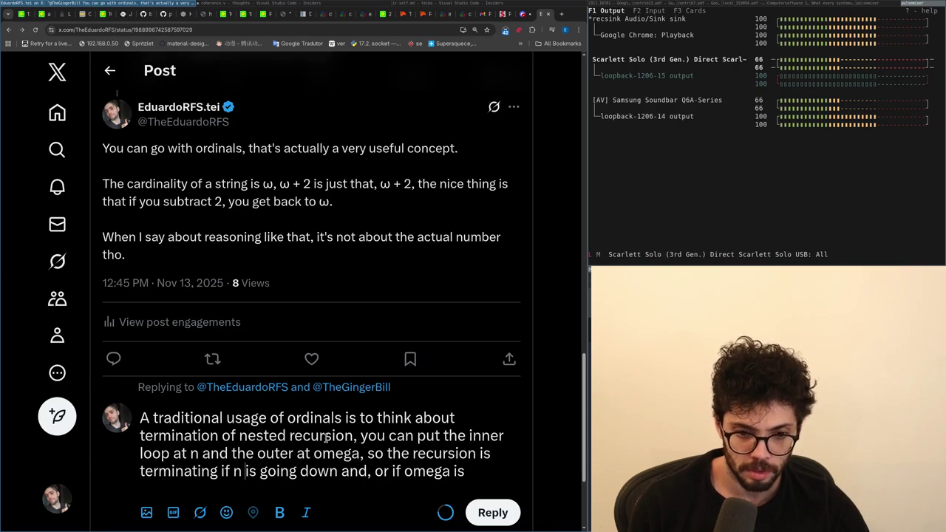
{"action": "key", "text": "shift+End"}
{"action": "key", "text": "BackSpace"}
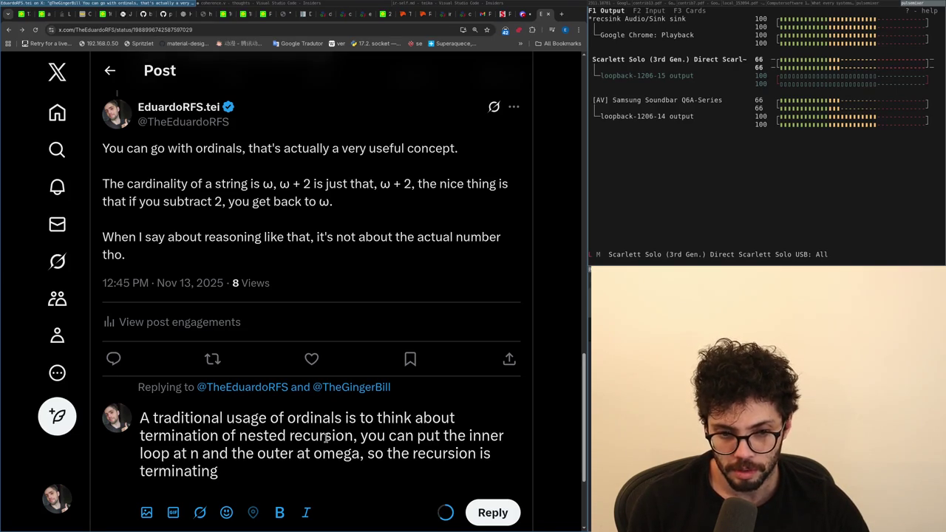
{"action": "key", "text": "ctrl+z"}
{"action": "key", "text": "Left"}
{"action": "key", "text": "shift+End"}
{"action": "key", "text": "BackSpace"}
{"action": "key", "text": "ctrl+BackSpace"}
{"action": "key", "text": "ctrl+BackSpace"}
{"action": "key", "text": "ctrl+BackSpace"}
{"action": "type", "text": "can increase"}
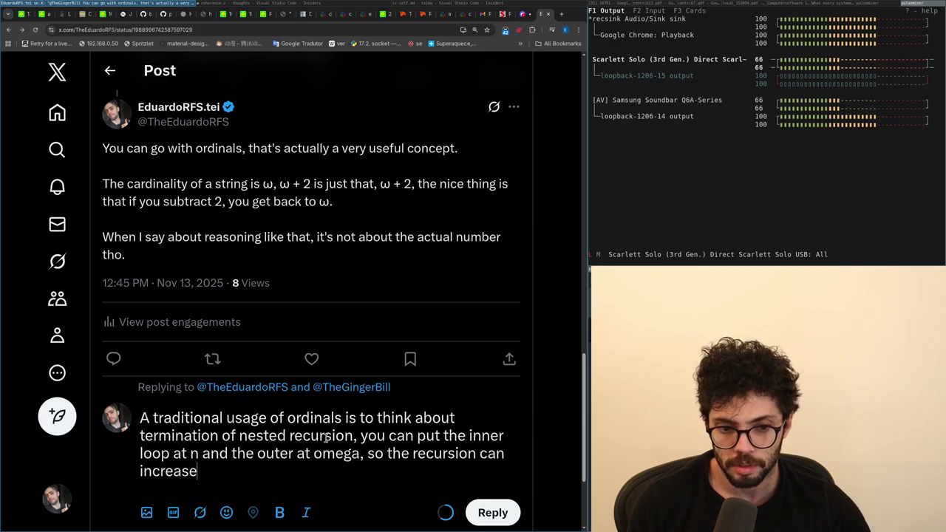
{"action": "type", "text": ", but"}
{"action": "key", "text": "ctrl+BackSpace"}
{"action": "type", "text": "as long"}
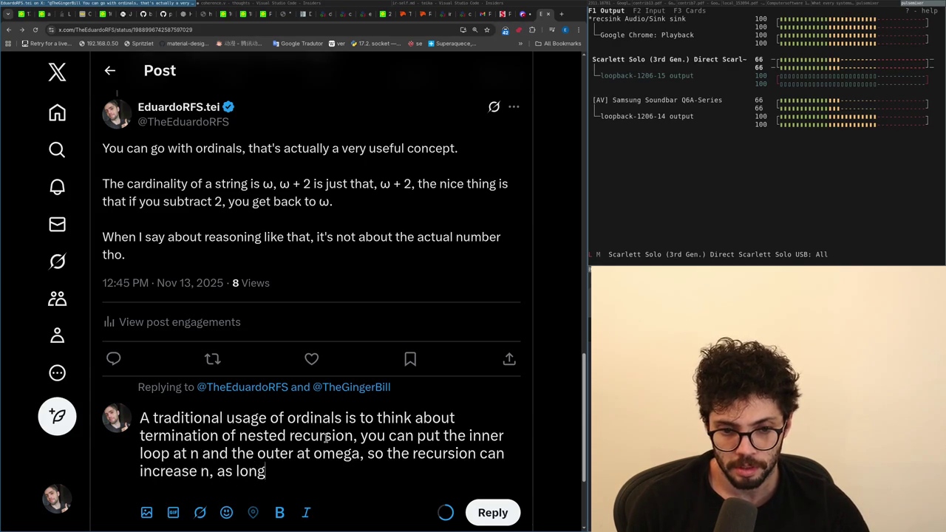
{"action": "type", "text": " as it reduces ω, "}
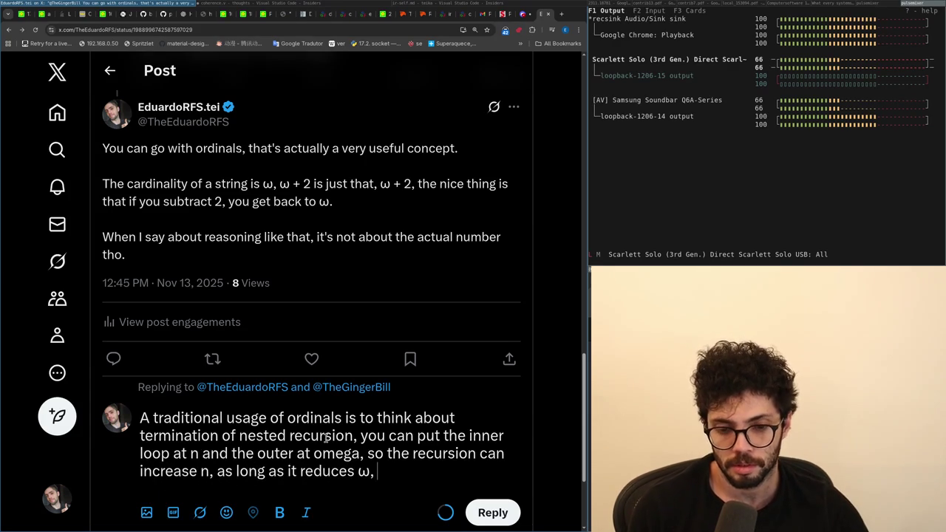
{"action": "type", "text": "because ω >"}
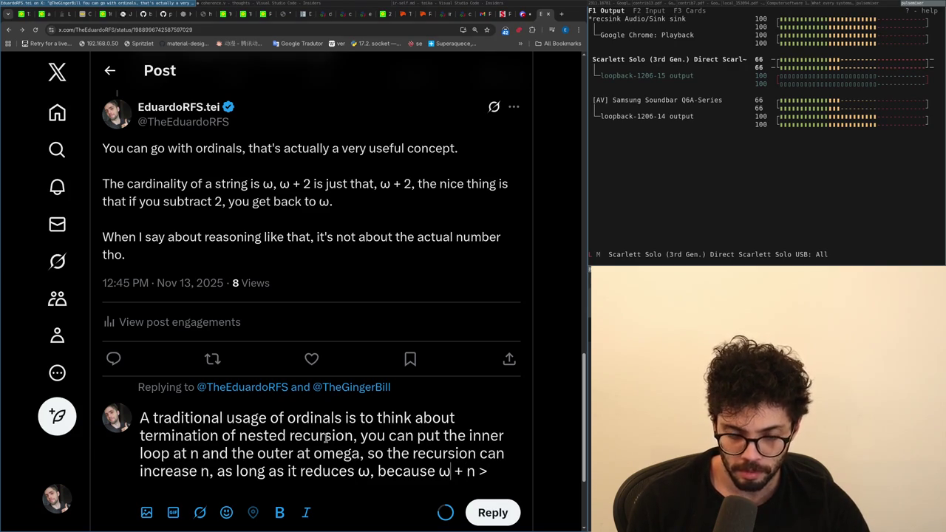
Complete the inequality as 2ω + n > ω + m, placing the cursor before 2ω.
{"action": "key", "text": "Left"}
{"action": "type", "text": "2"}
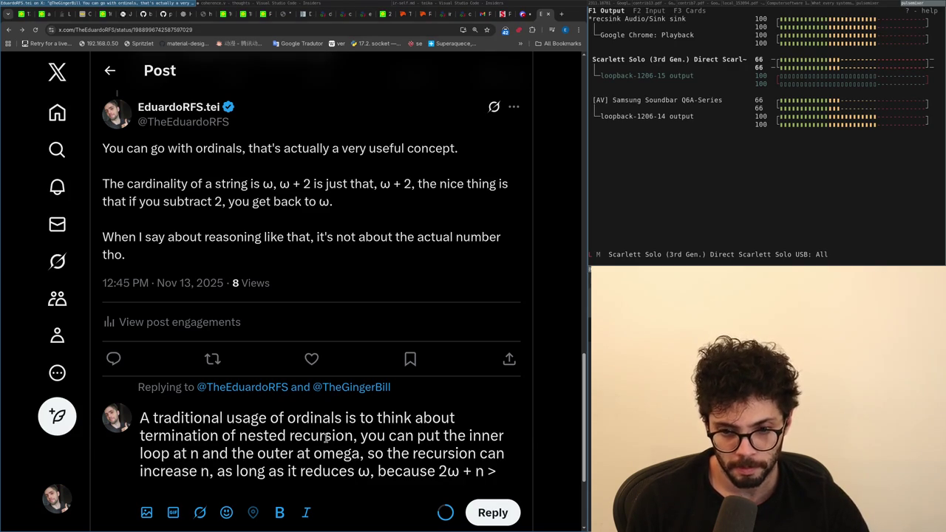
{"action": "type", "text": "ω+ m."}
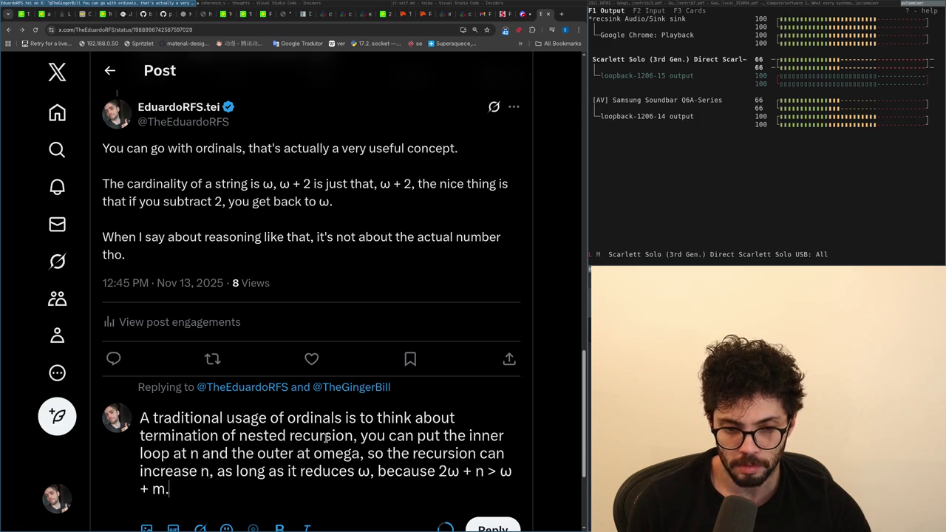
{"action": "key", "text": "Up"}
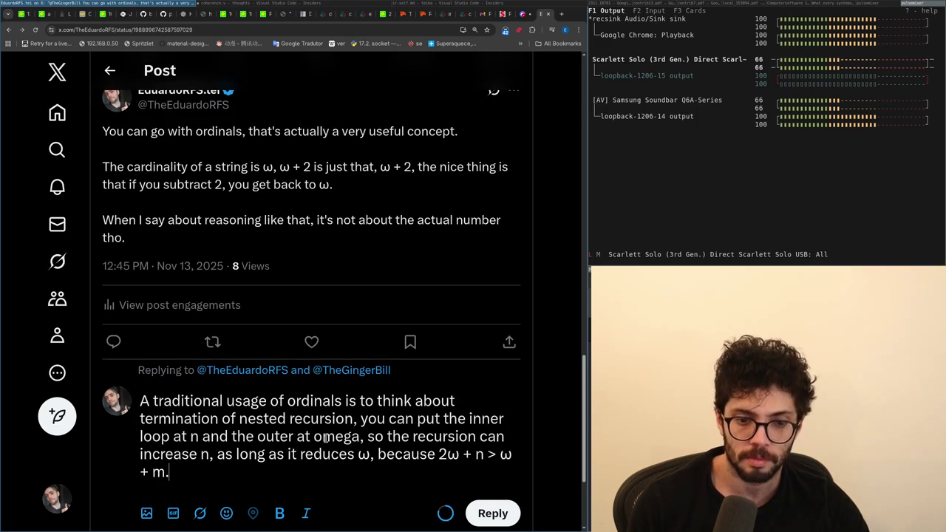
{"action": "key", "text": "shift+Down"}
{"action": "key", "text": "Left"}
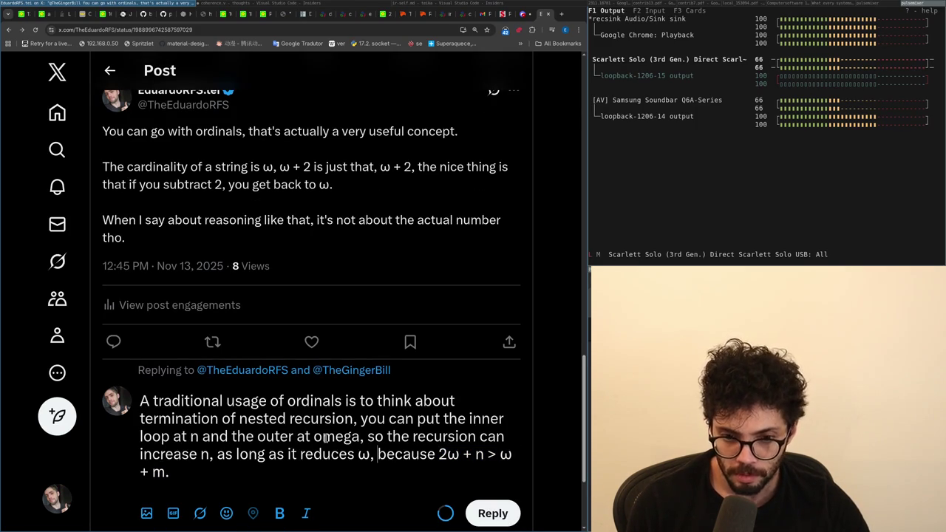
{"action": "key", "text": "ctrl+Right"}
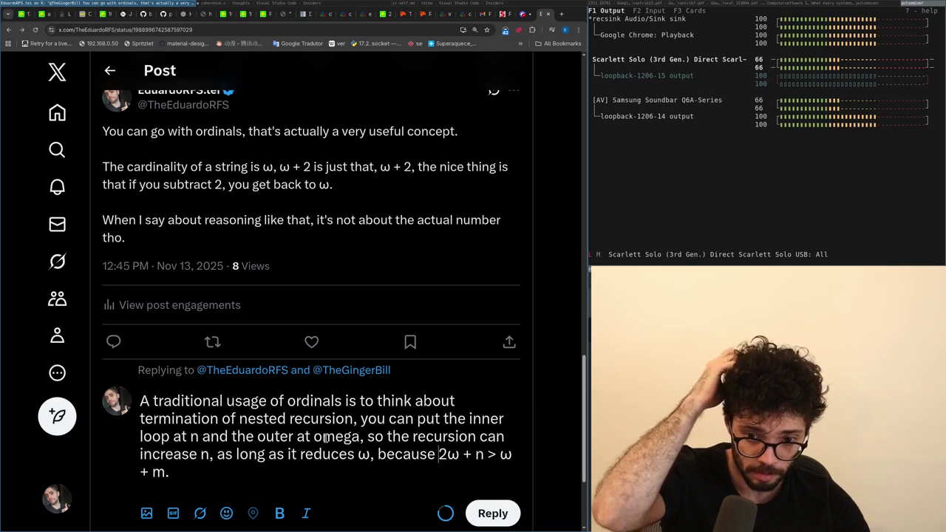
{"action": "key", "text": "Right"}
{"action": "key", "text": "Down"}
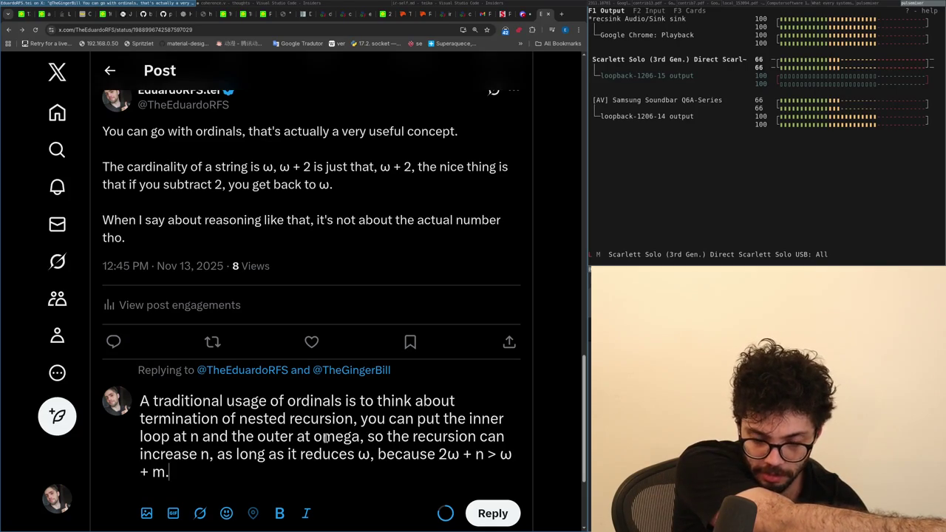
{"action": "key", "text": "Left"}
{"action": "key", "text": "Left"}
{"action": "key", "text": "Left"}
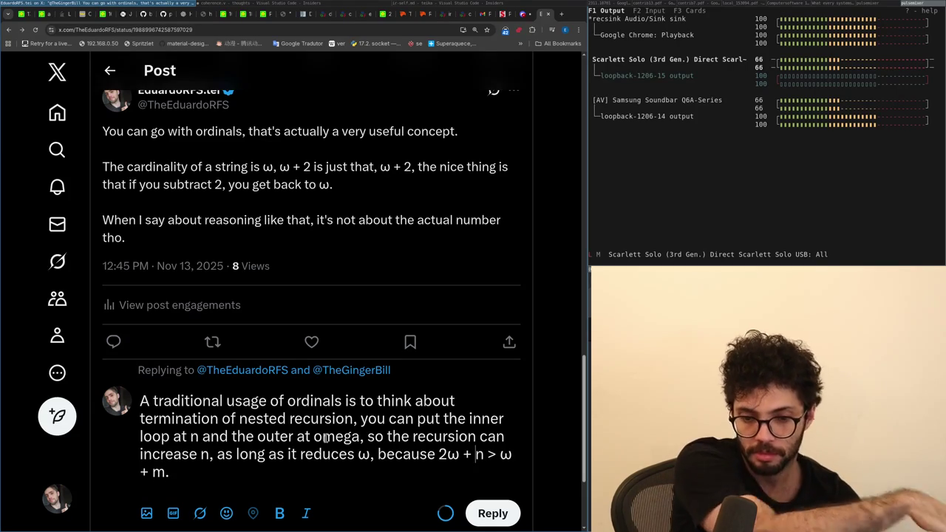
Type ∀(n, m). in VS Code, copy it, and paste it into the reply before 2ω.
{"action": "key", "text": "alt+Tab"}
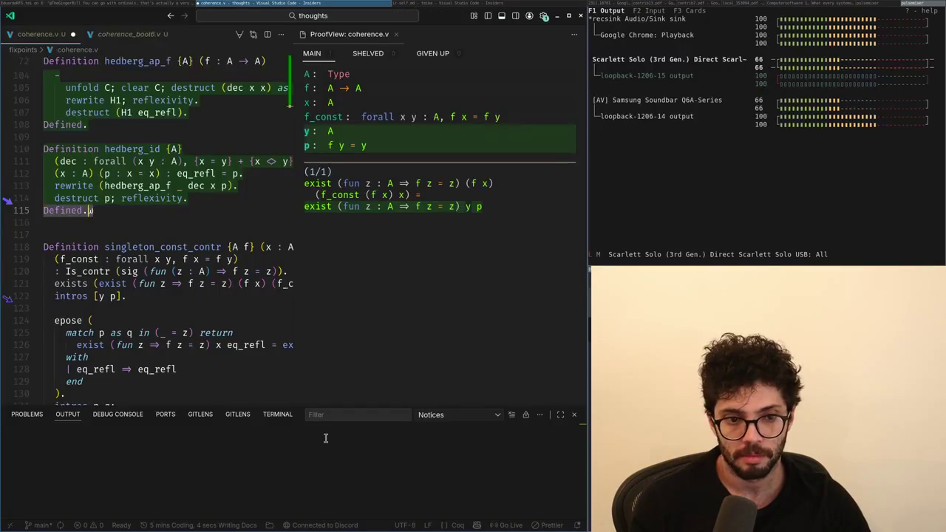
{"action": "type", "text": "∀ n m"}
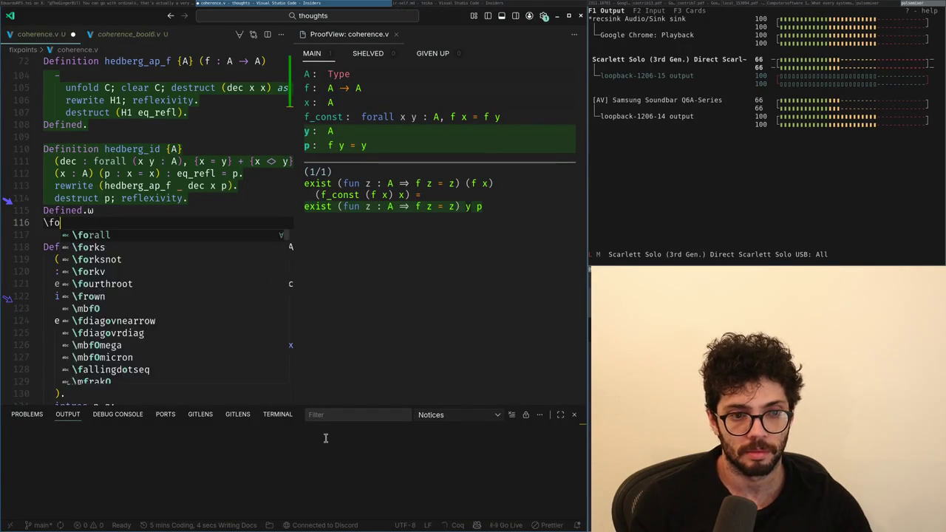
{"action": "type", "text": "."}
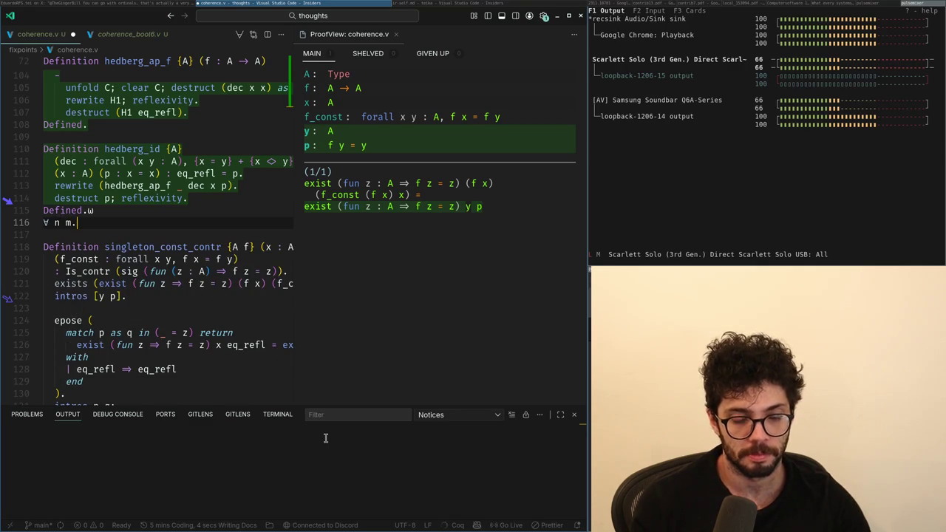
{"action": "type", "text": ","}
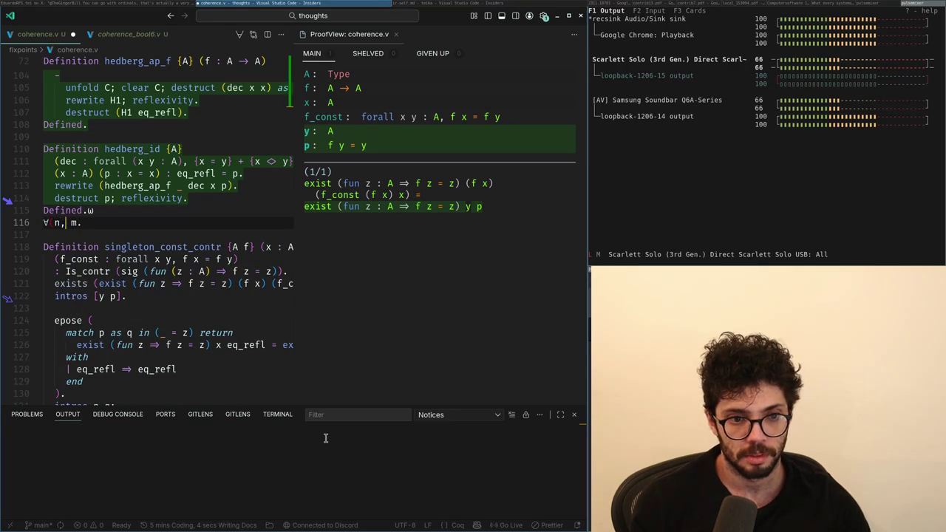
{"action": "key", "text": "shift+Home"}
{"action": "key", "text": "ctrl+c"}
{"action": "key", "text": "alt+Tab"}
{"action": "key", "text": "ctrl+v"}
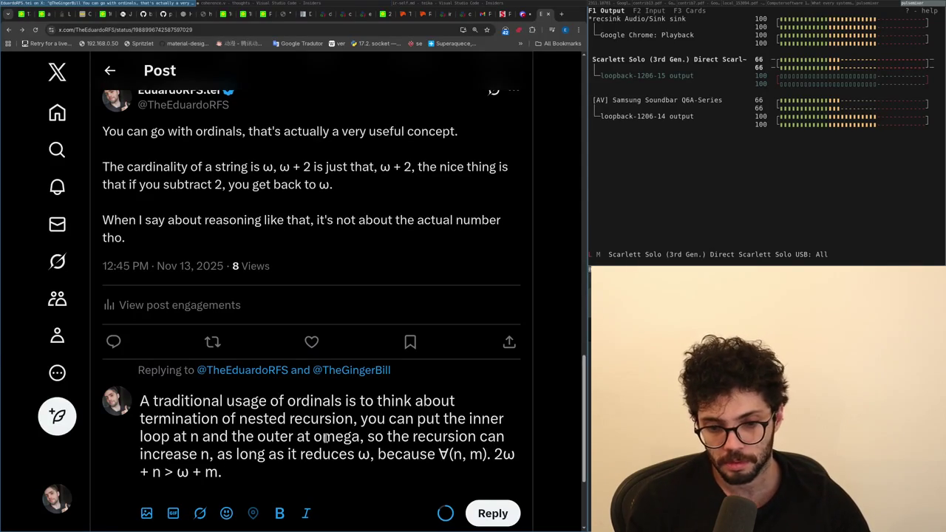
Post the nested-recursion reply, scroll the home feed, and return to the Discord tab.
{"action": "left_click", "coordinate": [492, 515]}
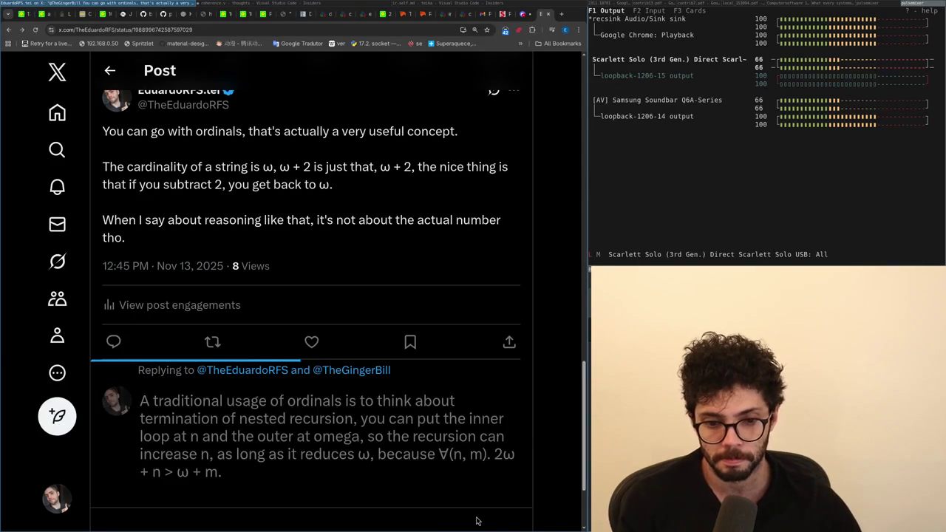
{"action": "left_click", "coordinate": [57, 113]}
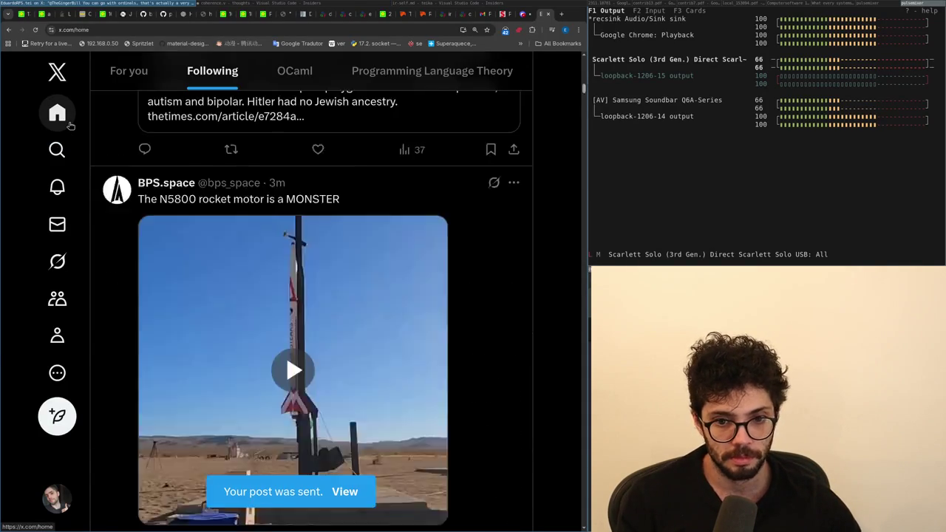
{"action": "scroll", "coordinate": [69, 126], "scroll_direction": "down", "scroll_amount": 10}
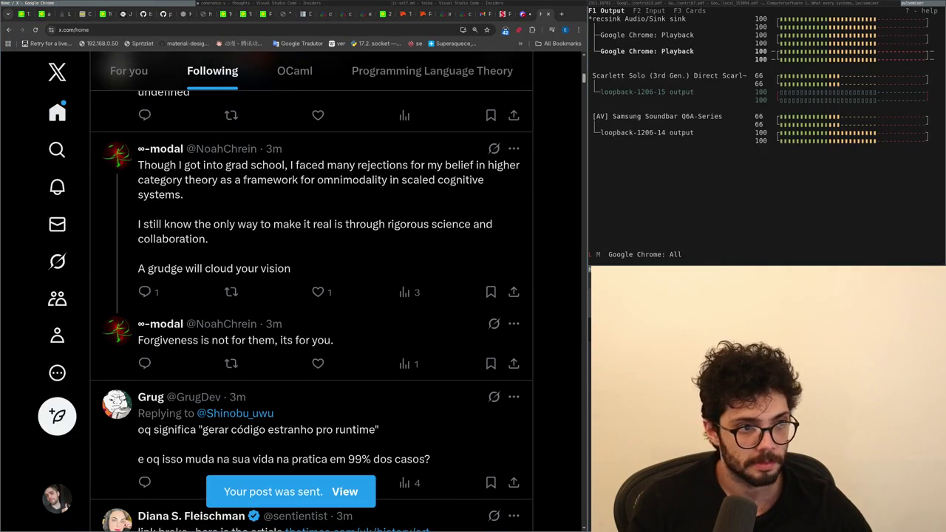
{"action": "key", "text": "ctrl+Tab"}
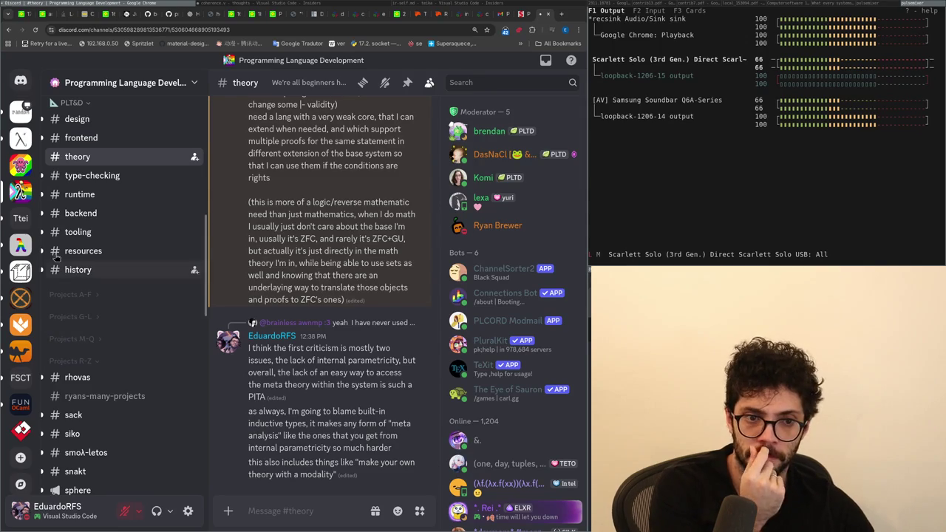
Browse #type-checking's messages, then move on to the #design channel.
{"action": "left_click", "coordinate": [97, 176]}
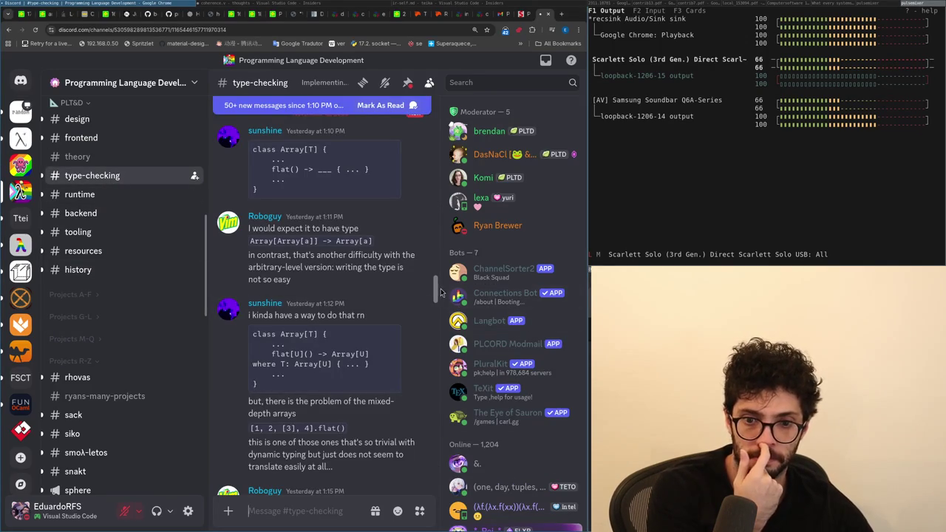
{"action": "scroll", "coordinate": [227, 373], "scroll_direction": "down", "scroll_amount": 15}
{"action": "left_click", "coordinate": [77, 119]}
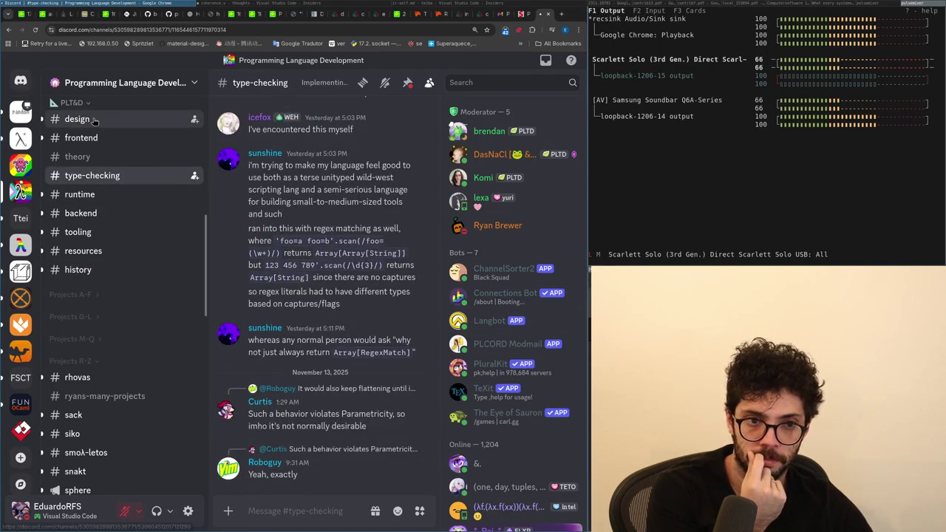